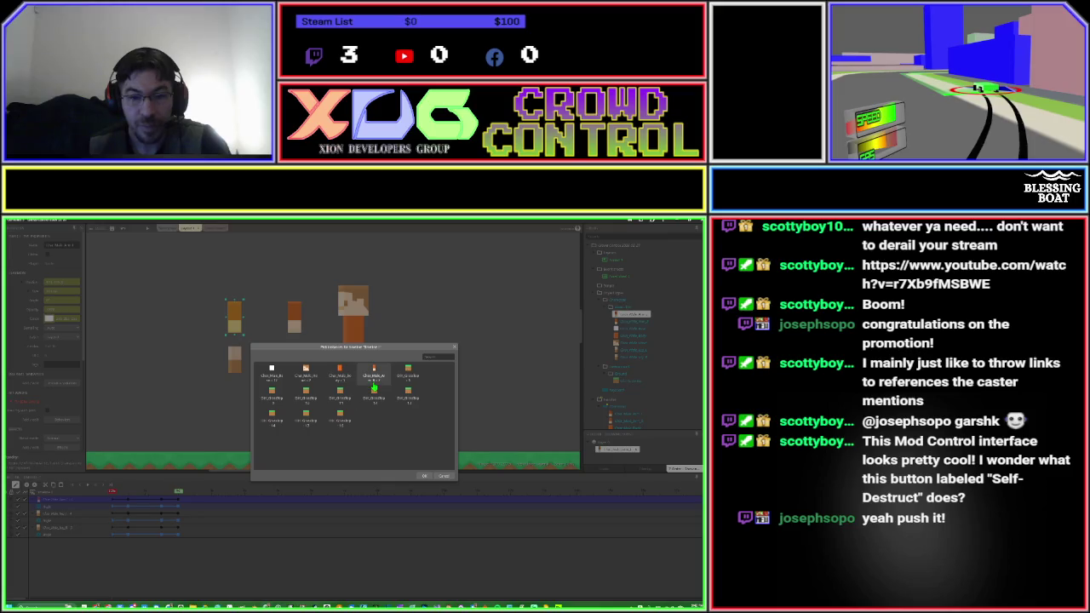
# Add the white rectangle sprite to the layout and give its timeline track a property track.
pyautogui.doubleClick(372, 374)
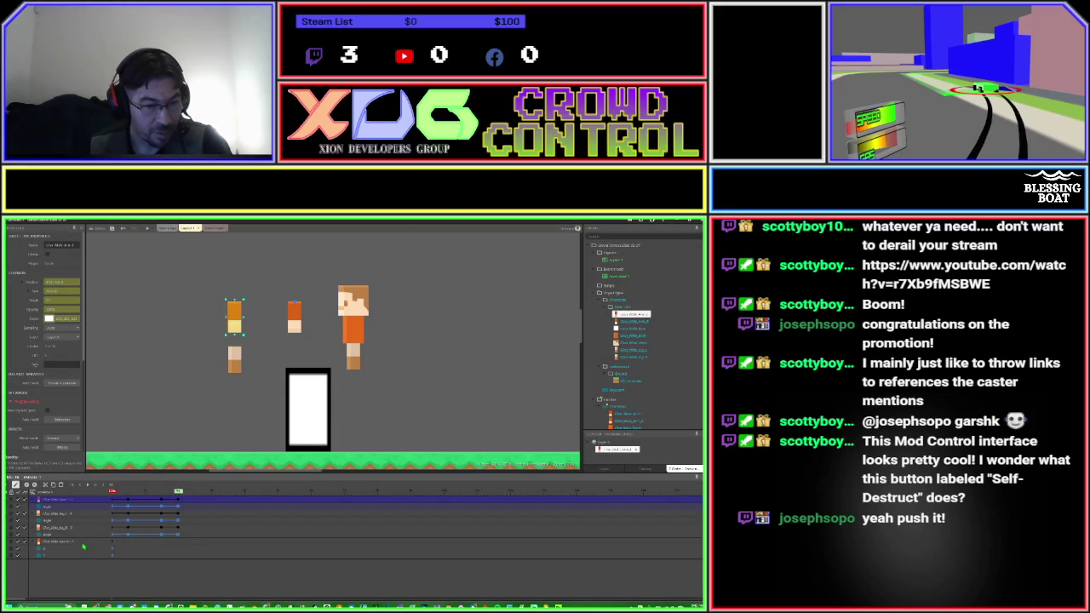
pyautogui.rightClick(84, 543)
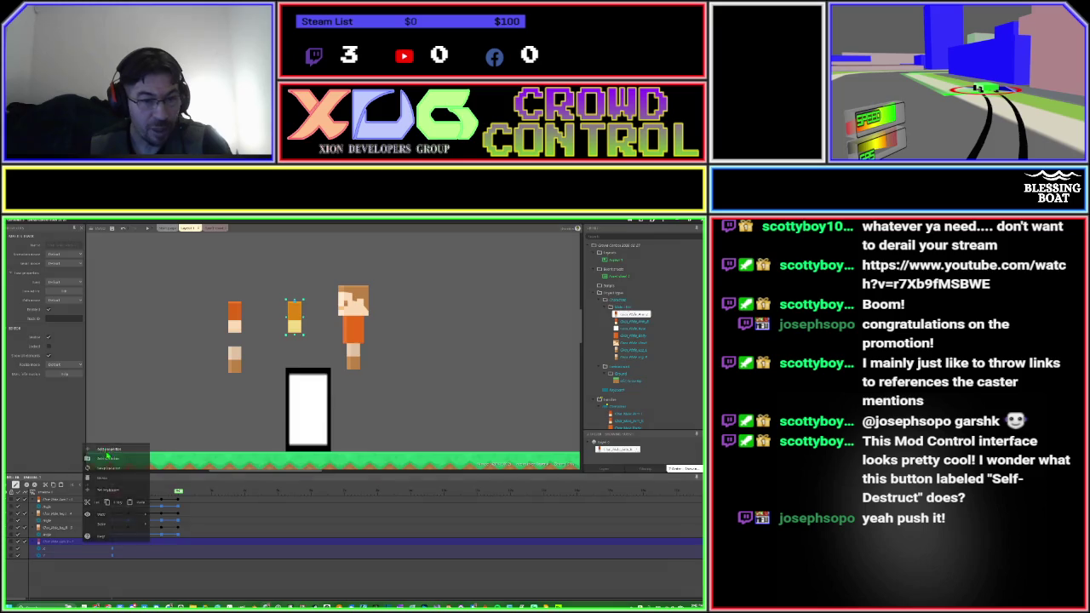
pyautogui.click(102, 449)
pyautogui.doubleClick(345, 393)
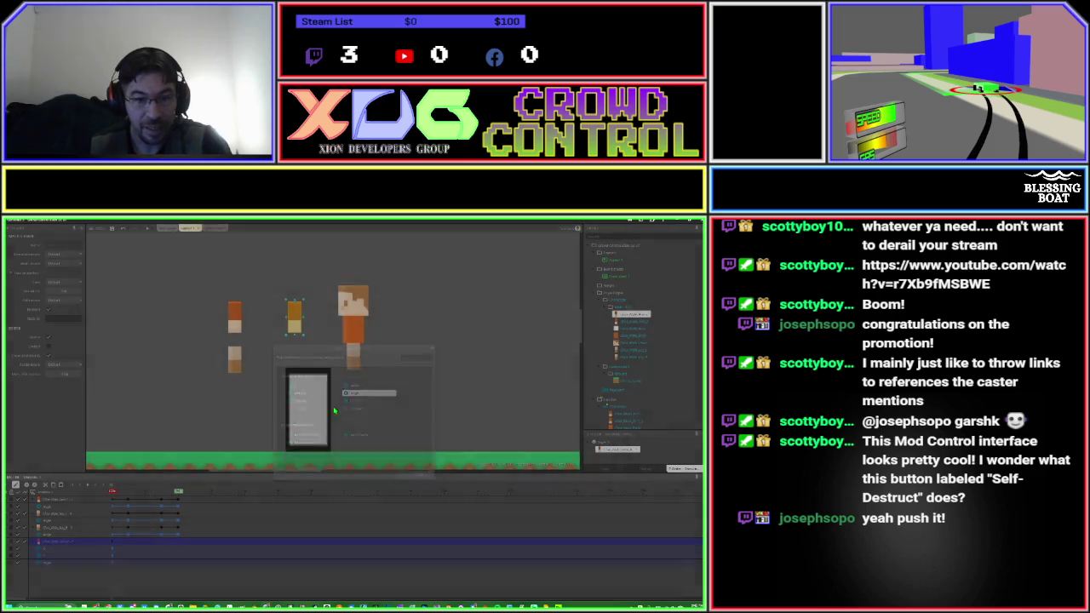
# Select tracks in the timeline, ending below the middle arm sprite's track.
pyautogui.click(75, 549)
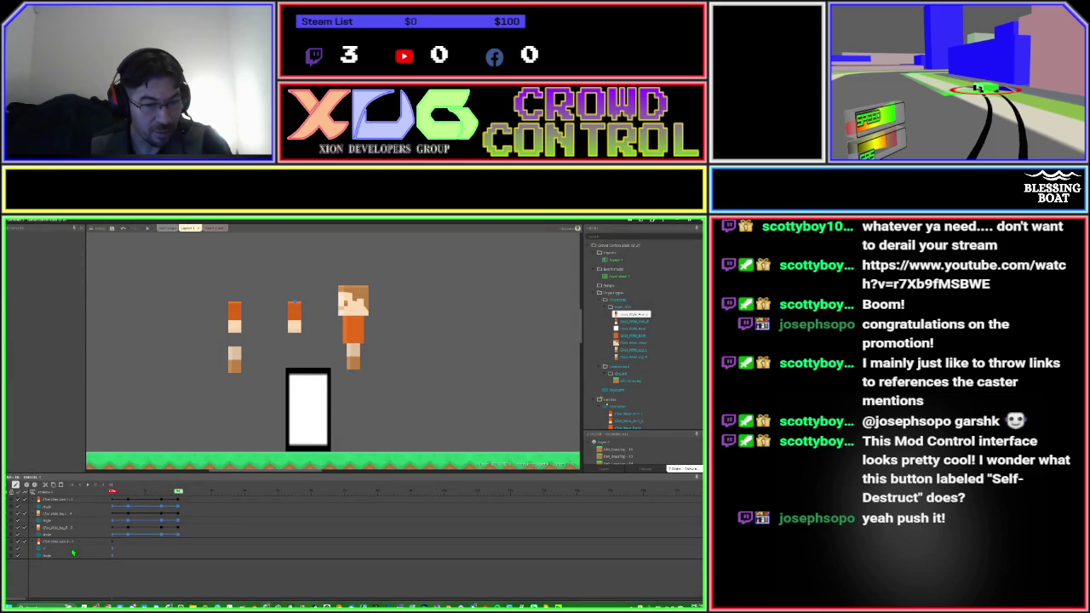
pyautogui.click(73, 549)
pyautogui.rightClick(93, 492)
pyautogui.click(97, 489)
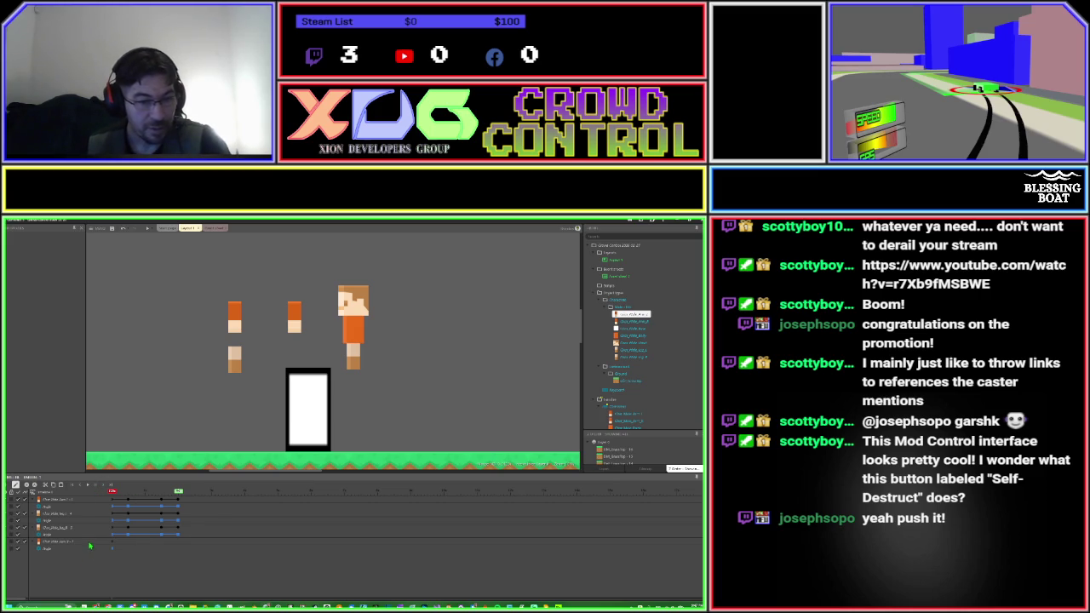
pyautogui.click(88, 542)
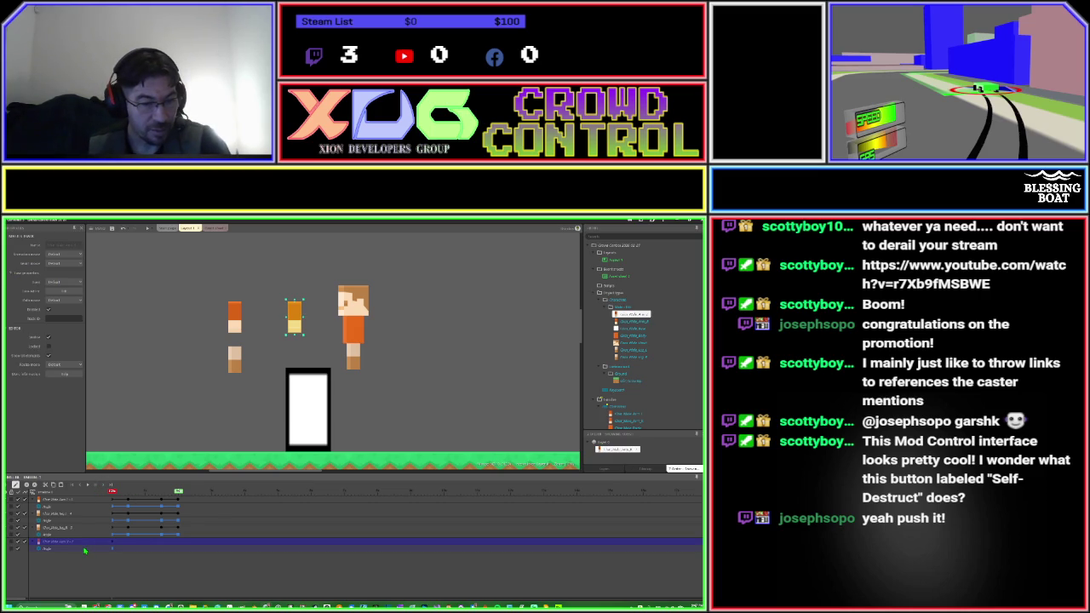
pyautogui.click(84, 549)
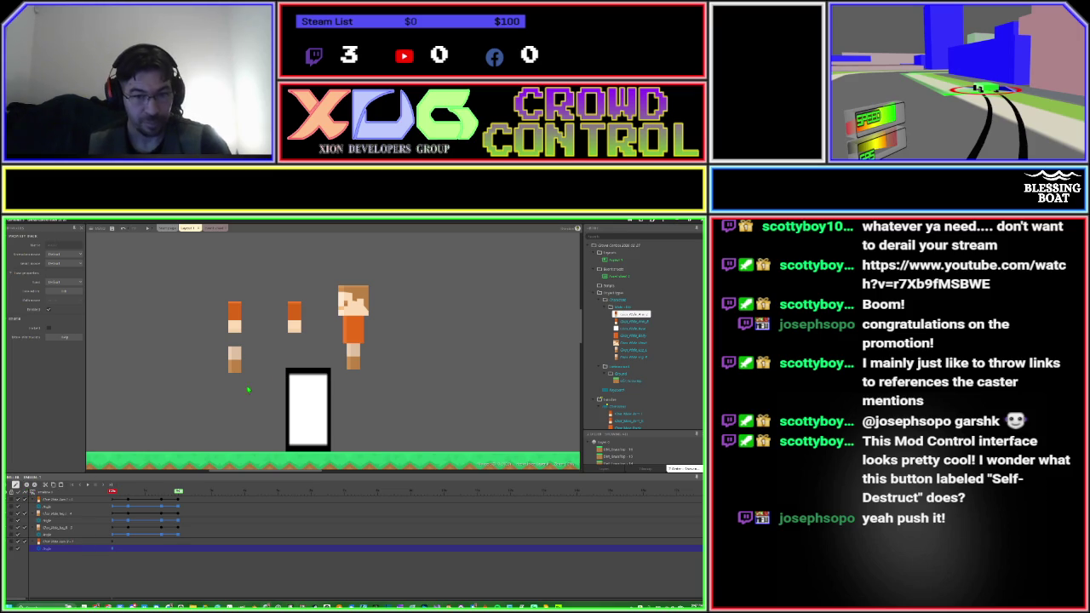
# Select the middle arm, move the playhead later and keyframe its Angle at 45.
pyautogui.click(295, 326)
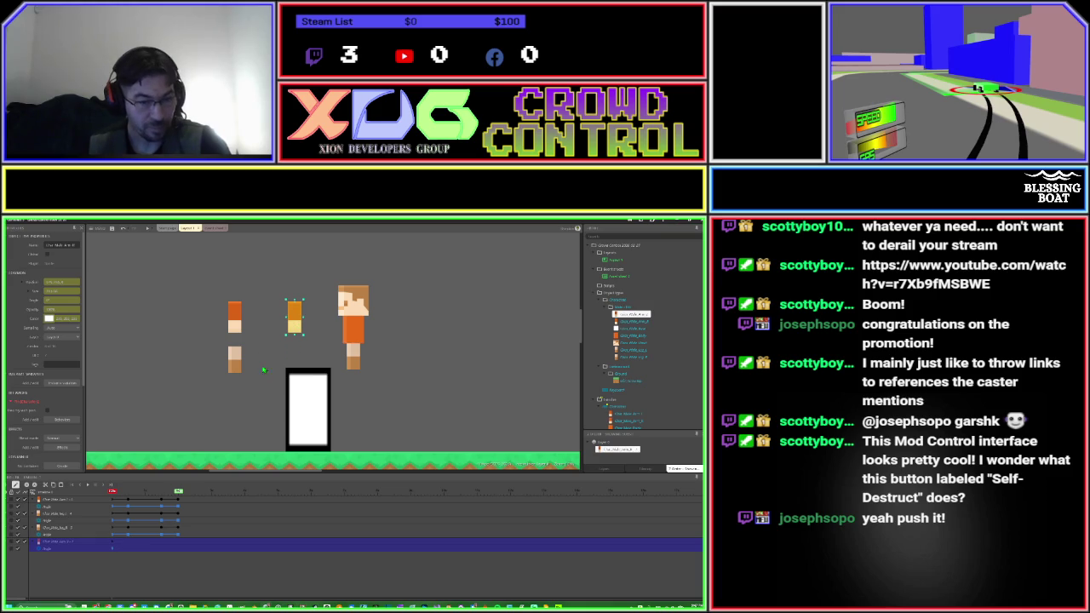
pyautogui.moveTo(112, 492); pyautogui.dragTo(128, 492)
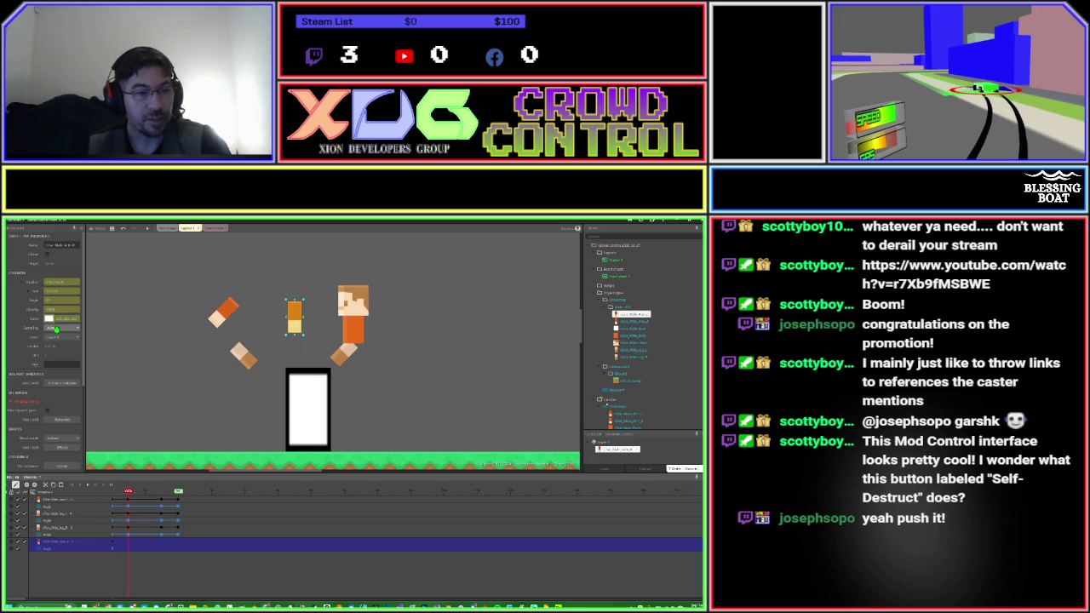
pyautogui.click(48, 300)
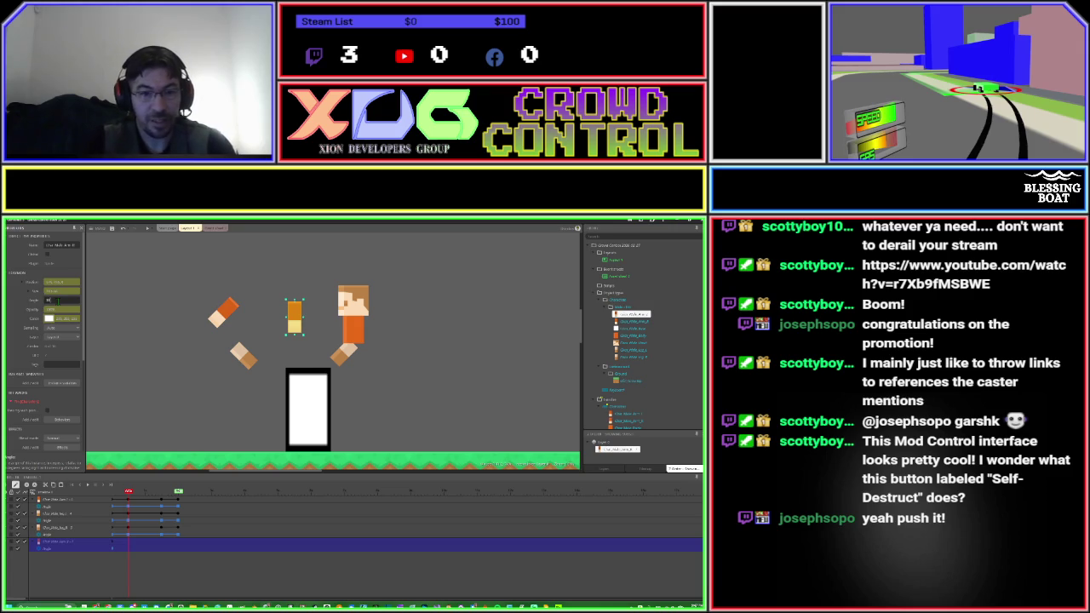
pyautogui.press('Tab')
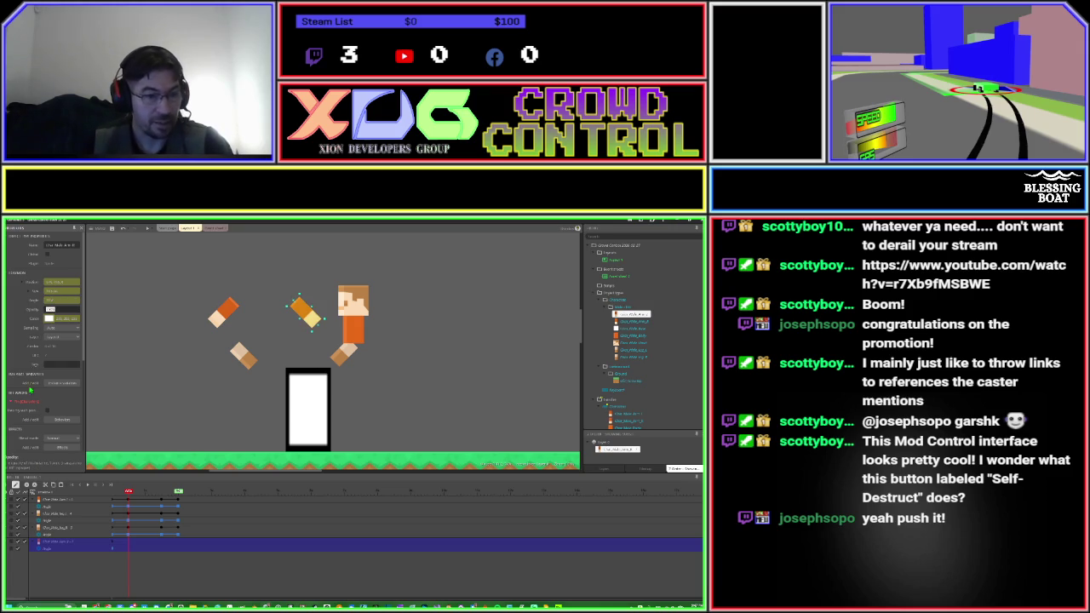
pyautogui.click(27, 487)
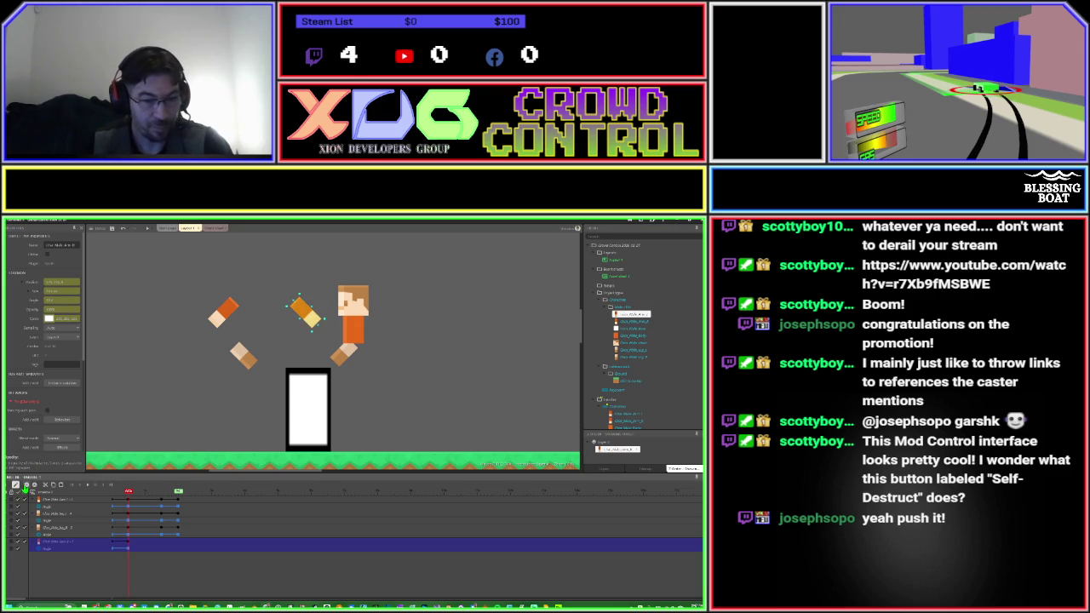
pyautogui.moveTo(129, 491); pyautogui.dragTo(161, 491)
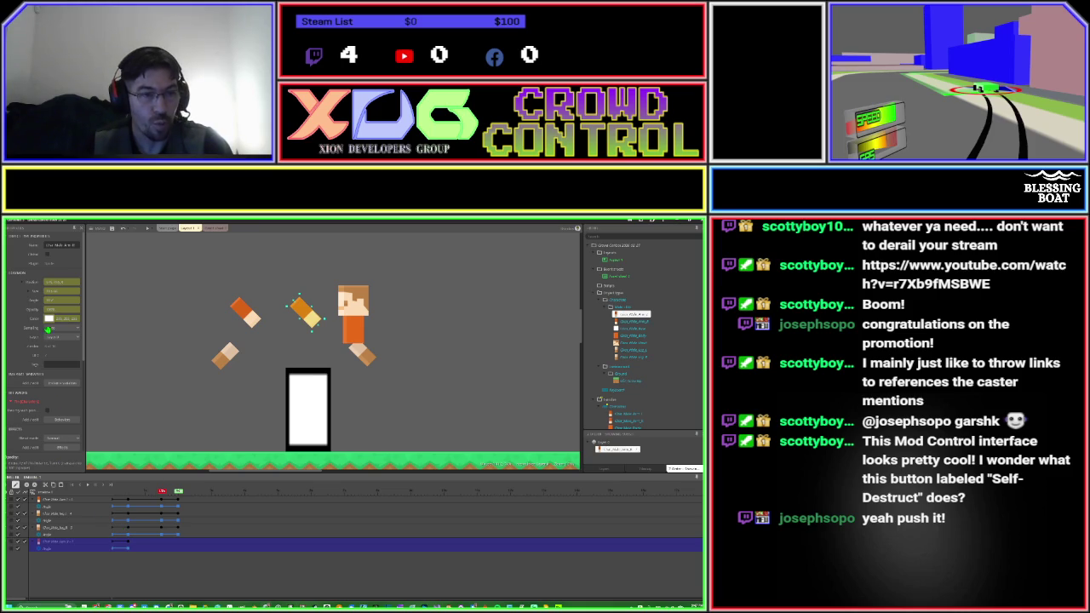
pyautogui.click(62, 300)
pyautogui.write('45')
pyautogui.press('Tab')
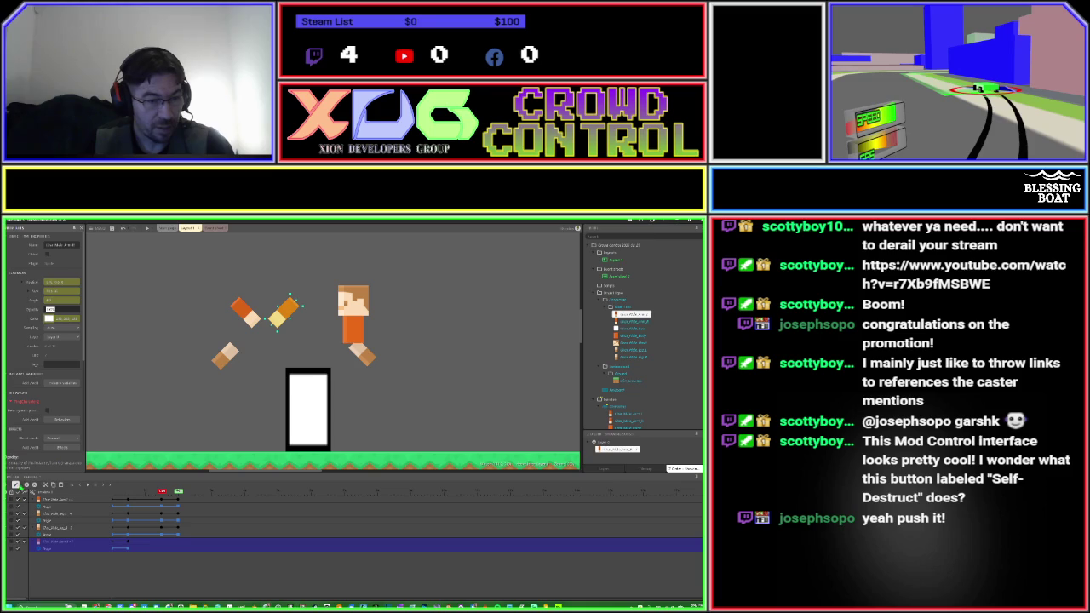
pyautogui.click(27, 489)
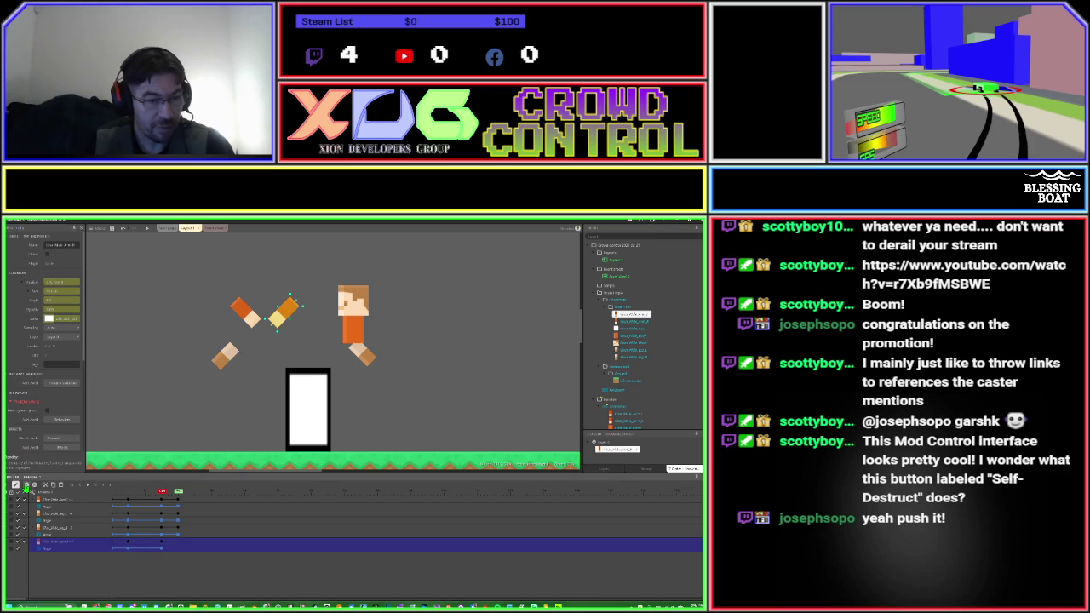
# At the end frame, set the arm's Angle back to 0.
pyautogui.click(178, 492)
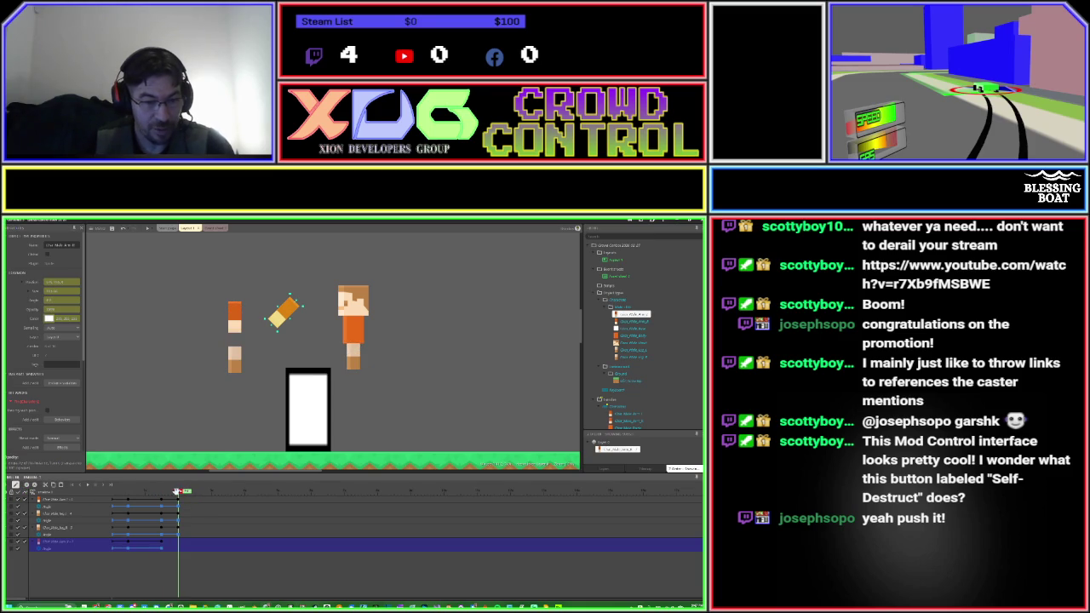
pyautogui.doubleClick(62, 299)
pyautogui.write('0')
pyautogui.press('Tab')
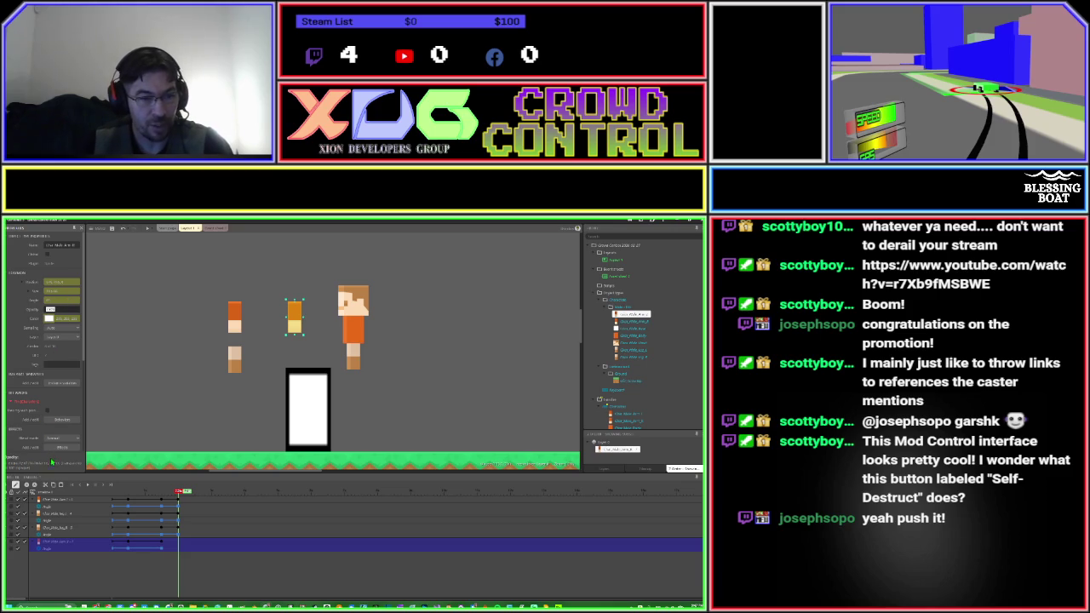
pyautogui.click(27, 485)
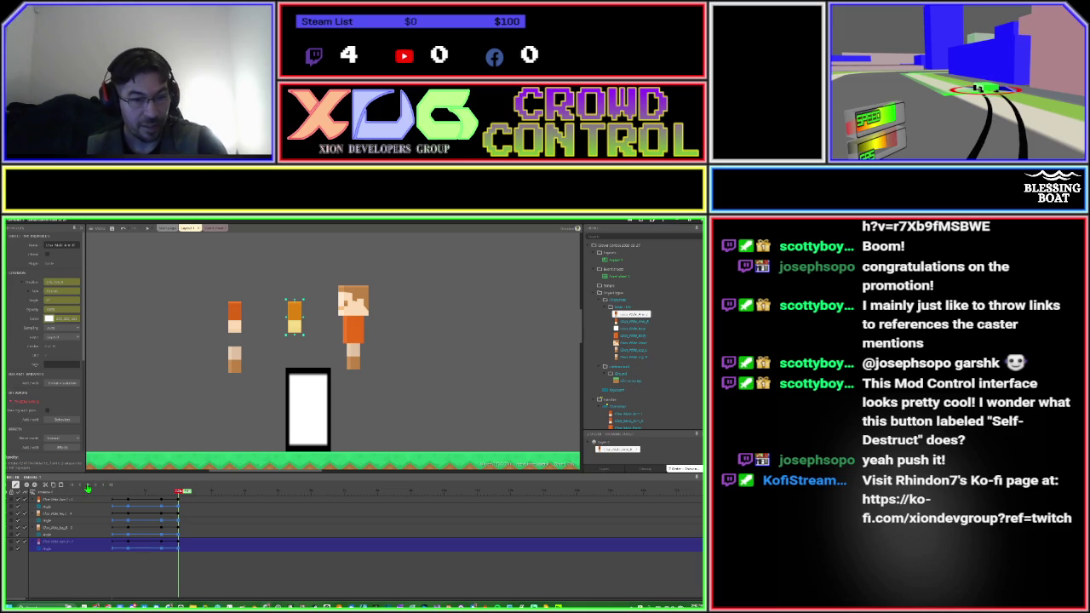
# Scrub back to the first frame and play the animation preview.
pyautogui.moveTo(178, 491); pyautogui.dragTo(155, 492)
pyautogui.click(88, 486)
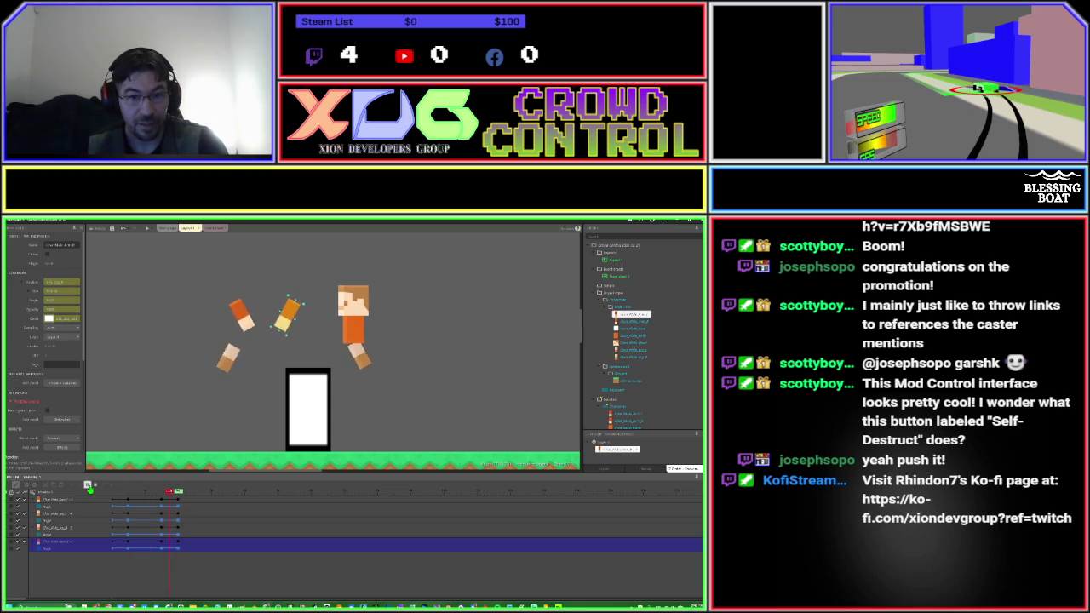
pyautogui.click(90, 488)
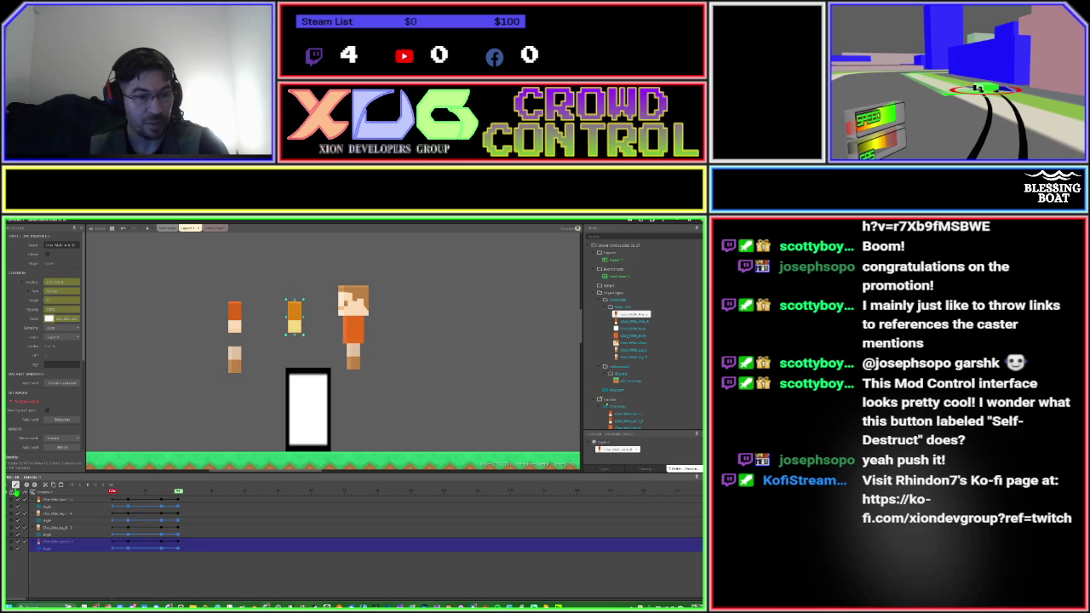
# Stop and rewind the preview, deselect the sprite, and switch to the event sheet.
pyautogui.click(15, 486)
pyautogui.click(268, 571)
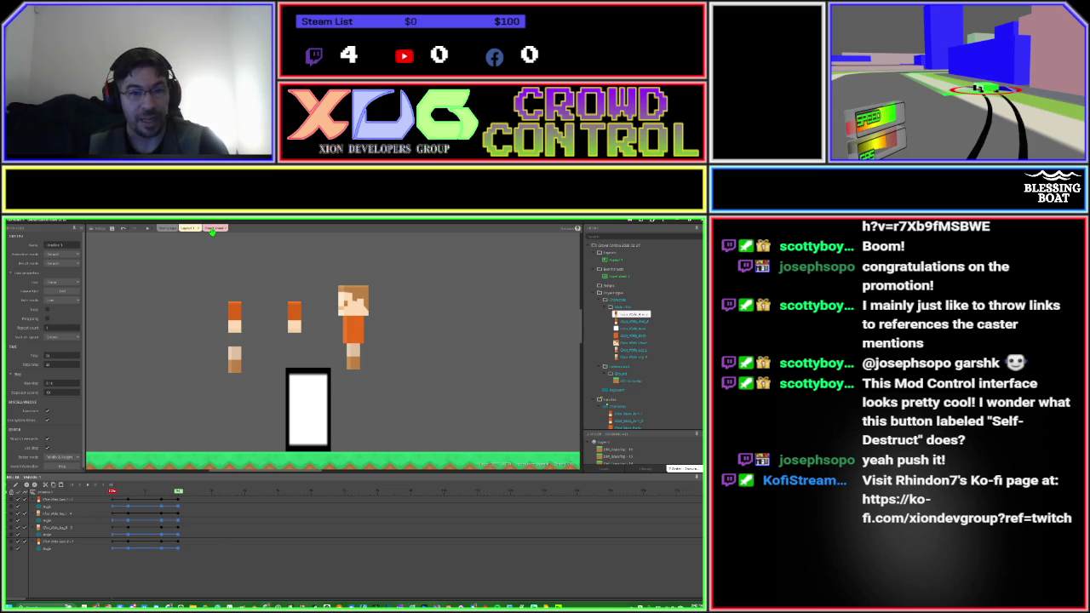
pyautogui.click(212, 230)
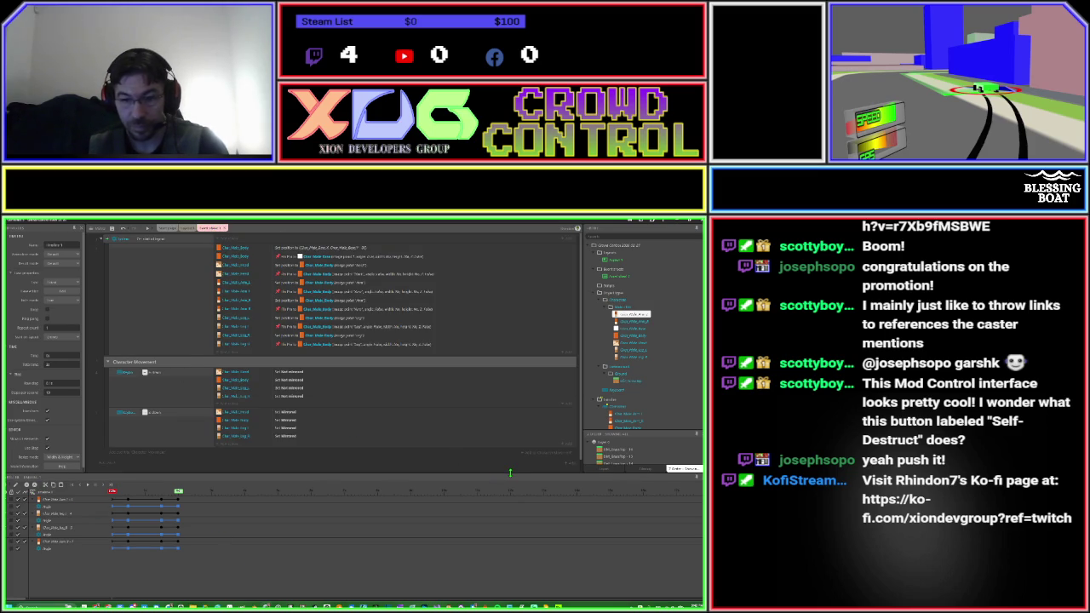
# Shrink the timeline, widen the conditions column, and start an action on the Character Movement event.
pyautogui.moveTo(510, 473)
pyautogui.mouseDown()
pyautogui.moveTo(504, 533)
pyautogui.moveTo(508, 516)
pyautogui.mouseUp()
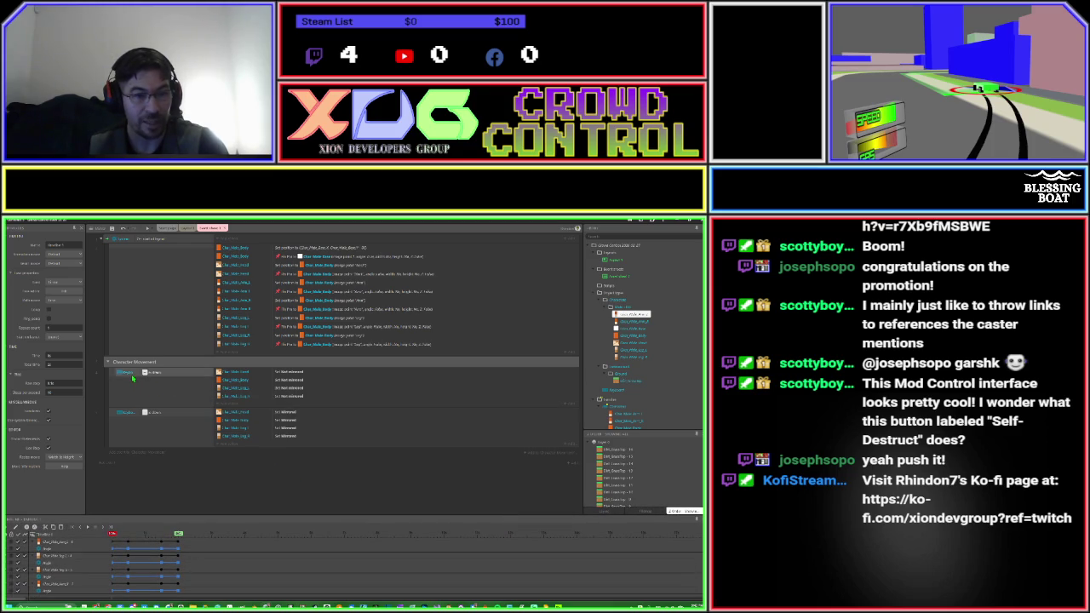
pyautogui.moveTo(143, 372); pyautogui.dragTo(162, 372)
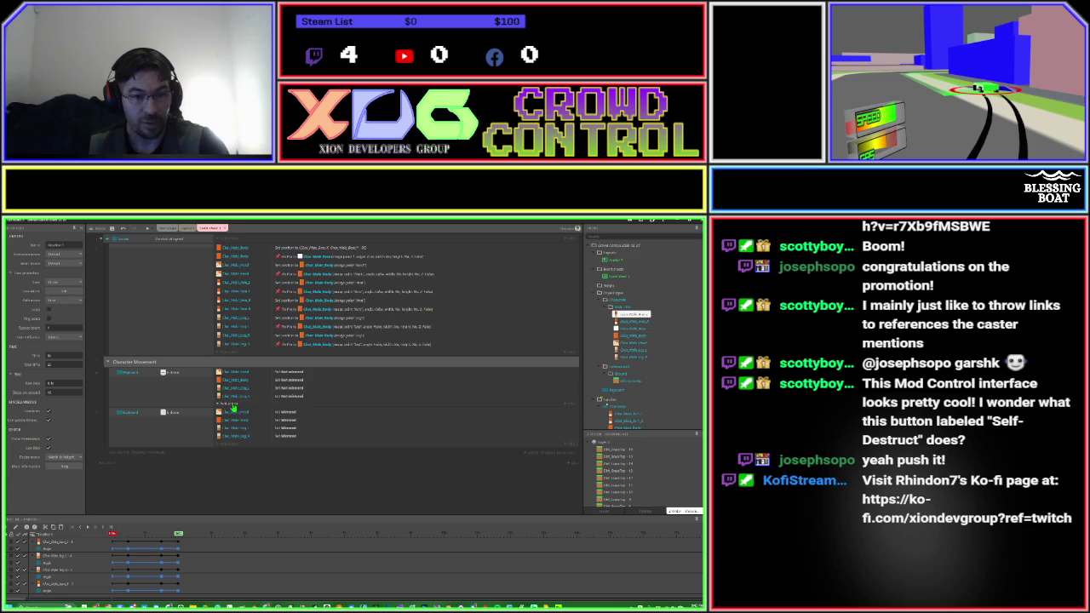
pyautogui.doubleClick(233, 409)
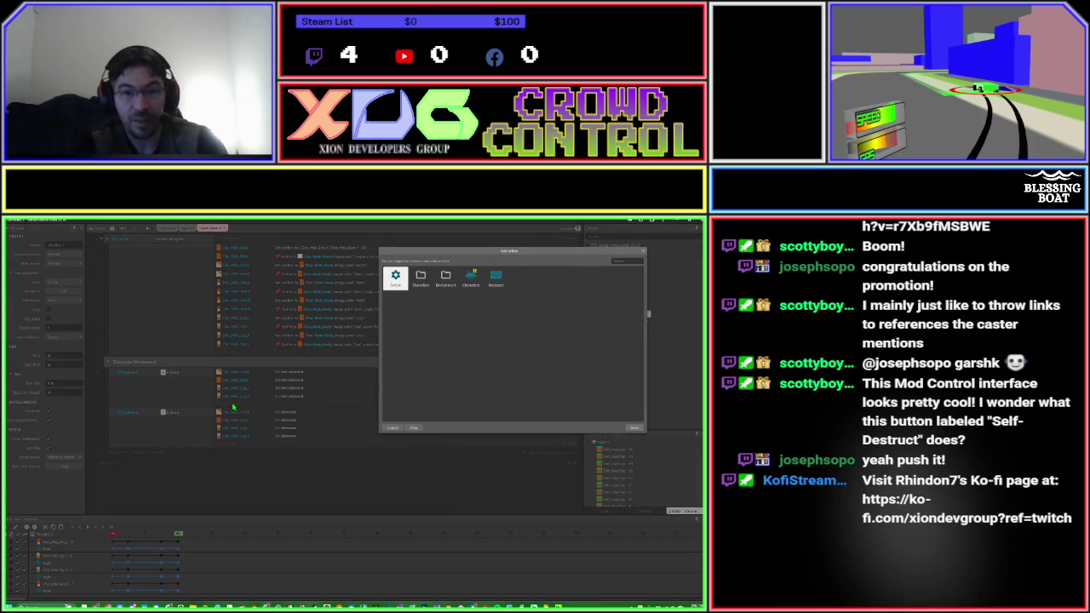
# Try a 'set' action search, close the picker, and inspect the Timeline item's options.
pyautogui.write('set')
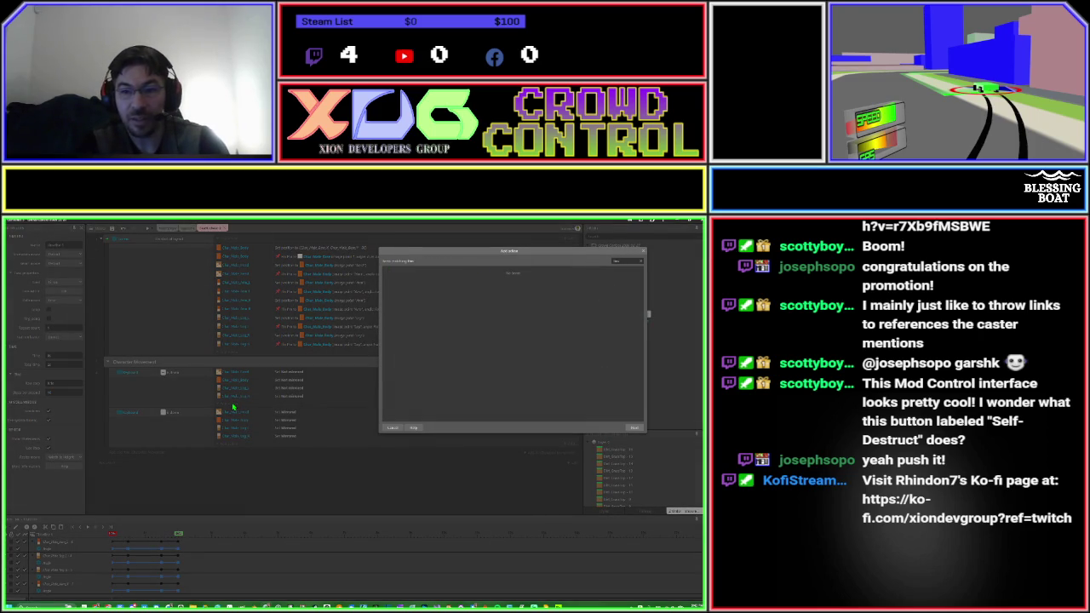
pyautogui.press('BackSpace')
pyautogui.press('BackSpace')
pyautogui.press('BackSpace')
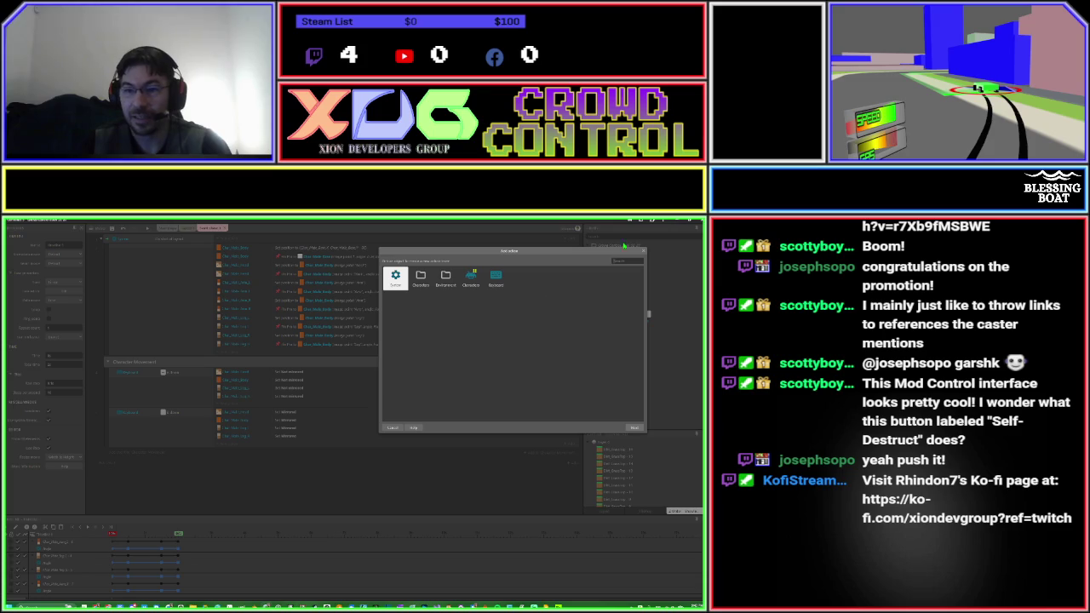
pyautogui.press('Escape')
pyautogui.scroll(-5, 658, 360)
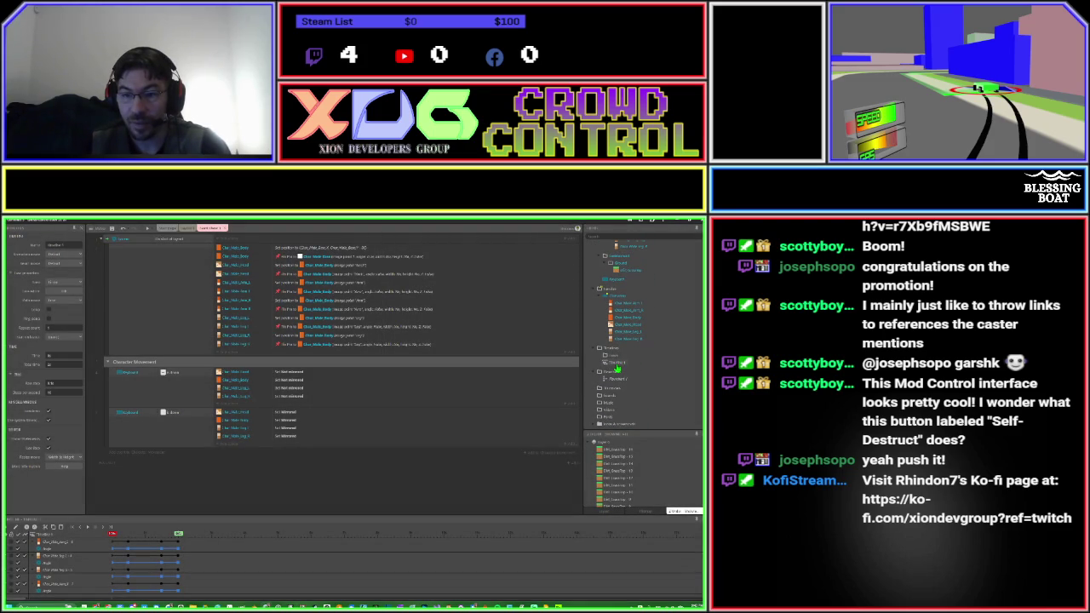
pyautogui.rightClick(619, 368)
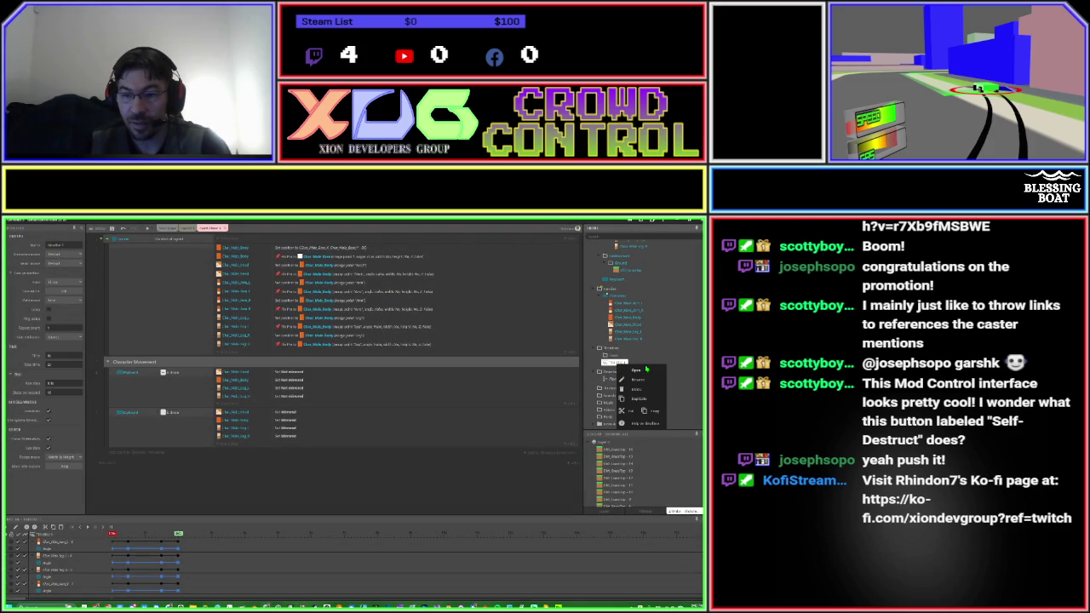
pyautogui.click(647, 370)
pyautogui.rightClick(610, 366)
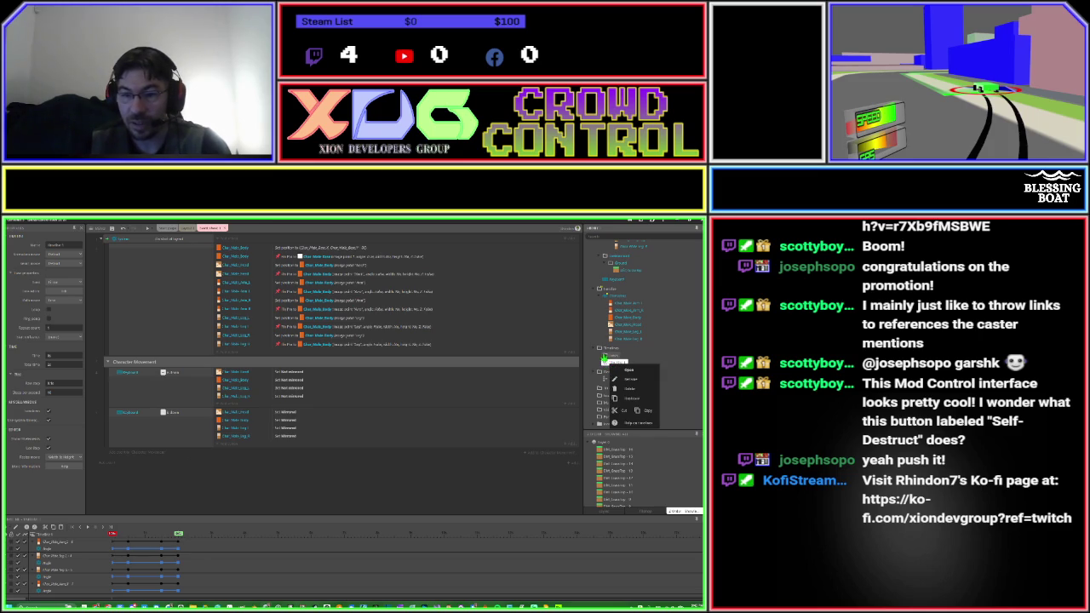
# Browse System actions and Chor_Male_Leg_l's Set position, then close Add action without adding.
pyautogui.click(226, 406)
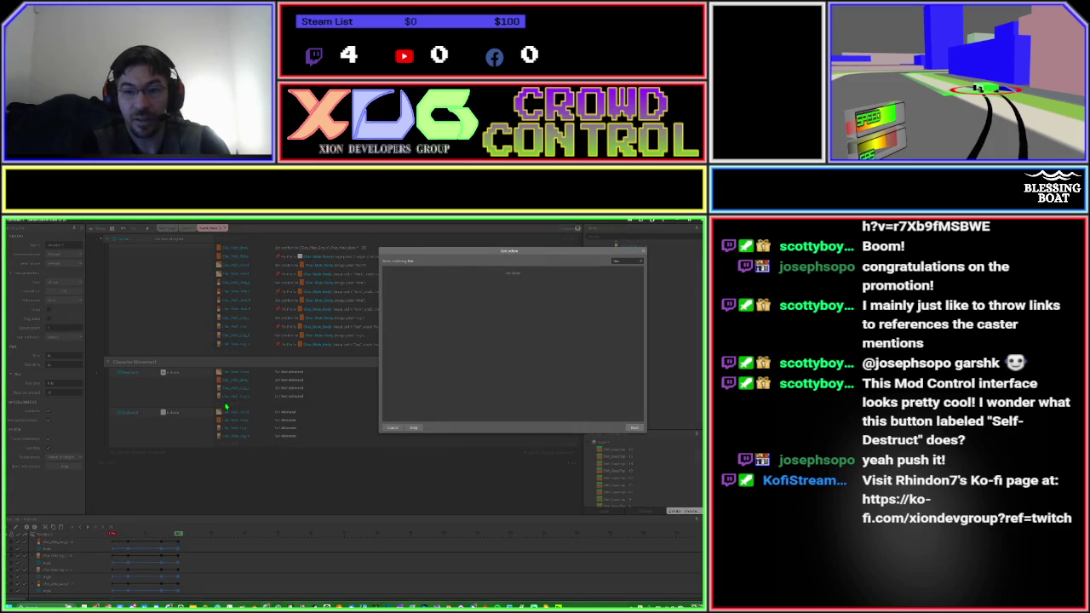
pyautogui.click(396, 278)
pyautogui.write('time')
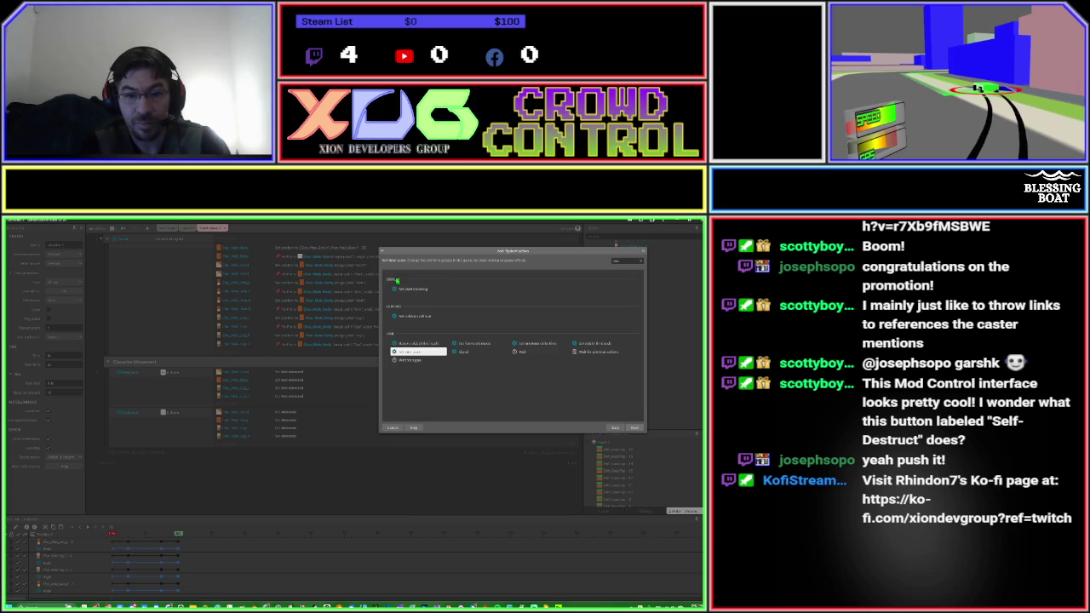
pyautogui.press('BackSpace')
pyautogui.press('BackSpace')
pyautogui.press('BackSpace')
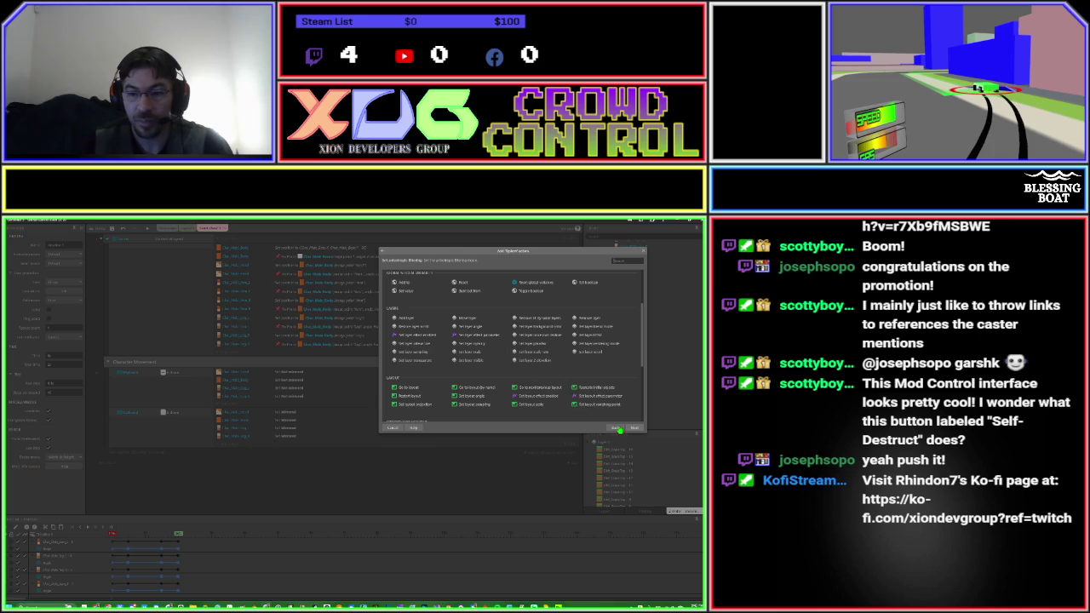
pyautogui.click(616, 427)
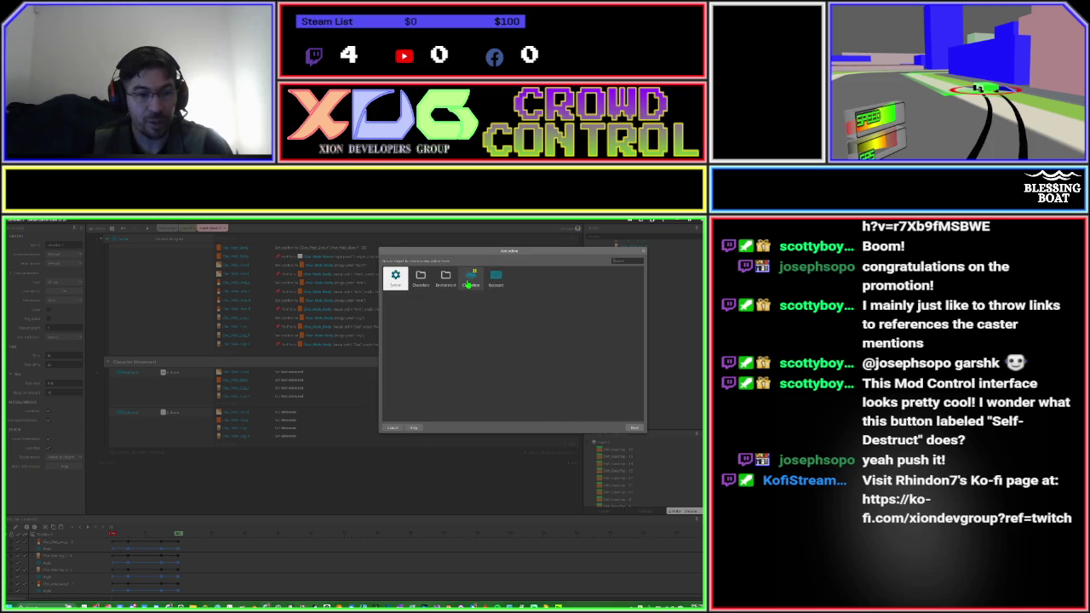
pyautogui.doubleClick(420, 281)
pyautogui.doubleClick(422, 281)
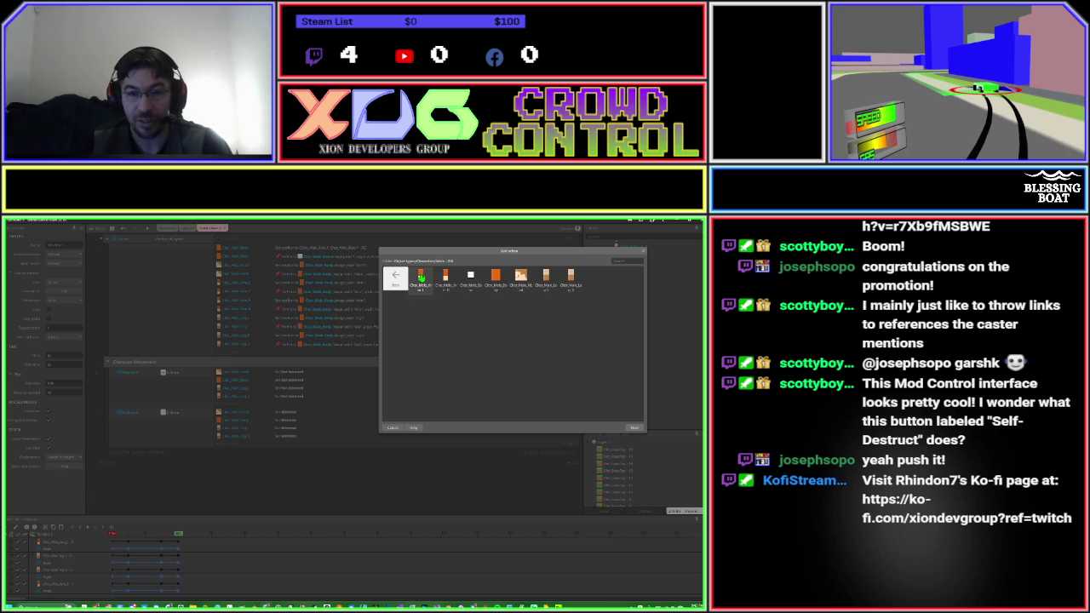
pyautogui.doubleClick(546, 279)
pyautogui.doubleClick(546, 280)
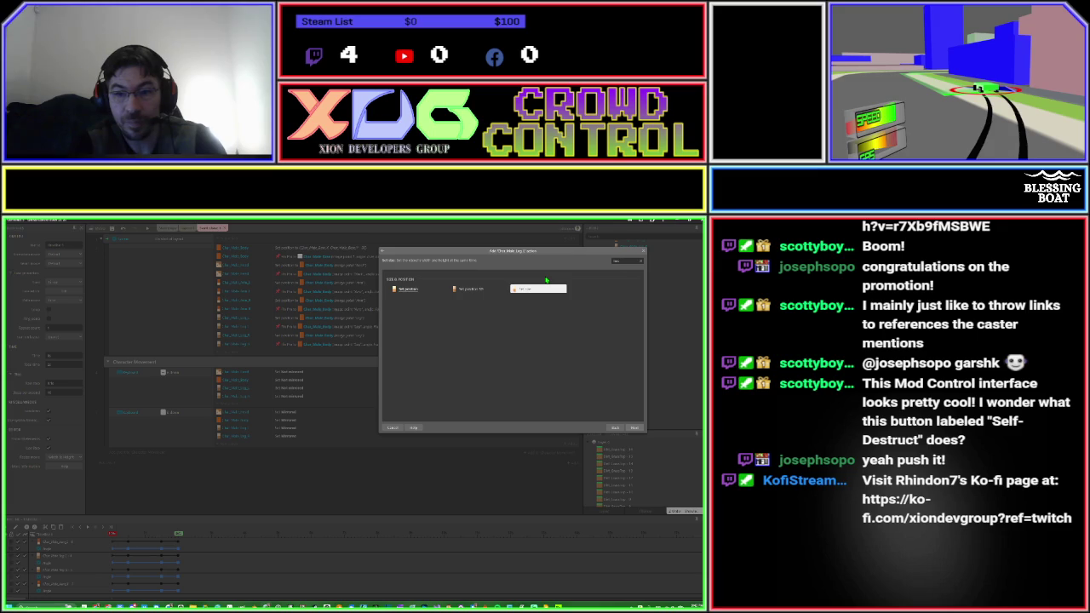
pyautogui.press('BackSpace')
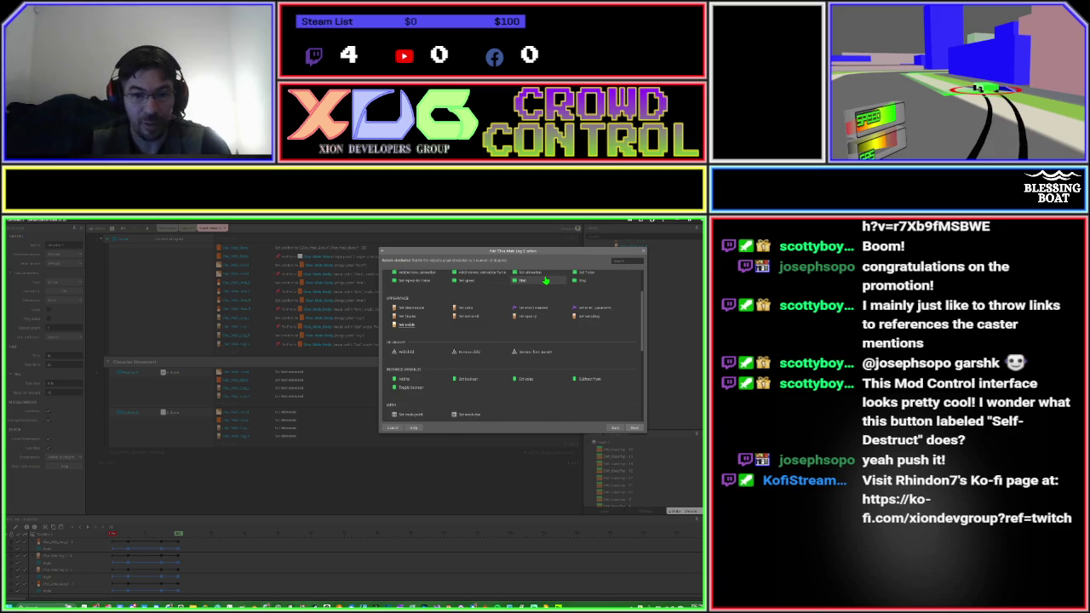
pyautogui.click(644, 251)
pyautogui.scroll(5, 608, 305)
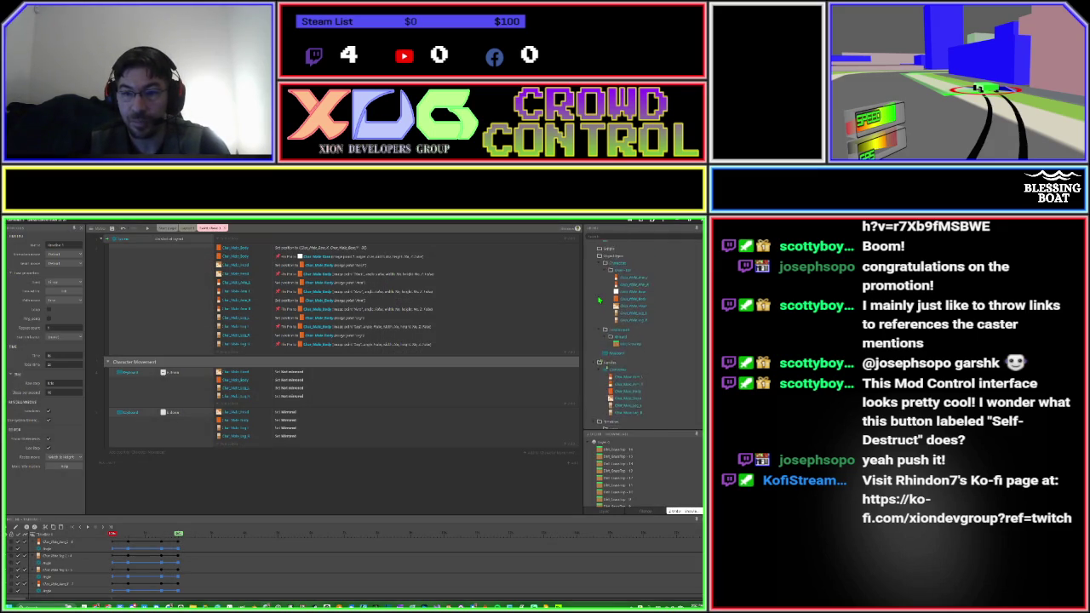
# Create a Timeline Controller object, then begin adding an action to the movement event.
pyautogui.rightClick(613, 306)
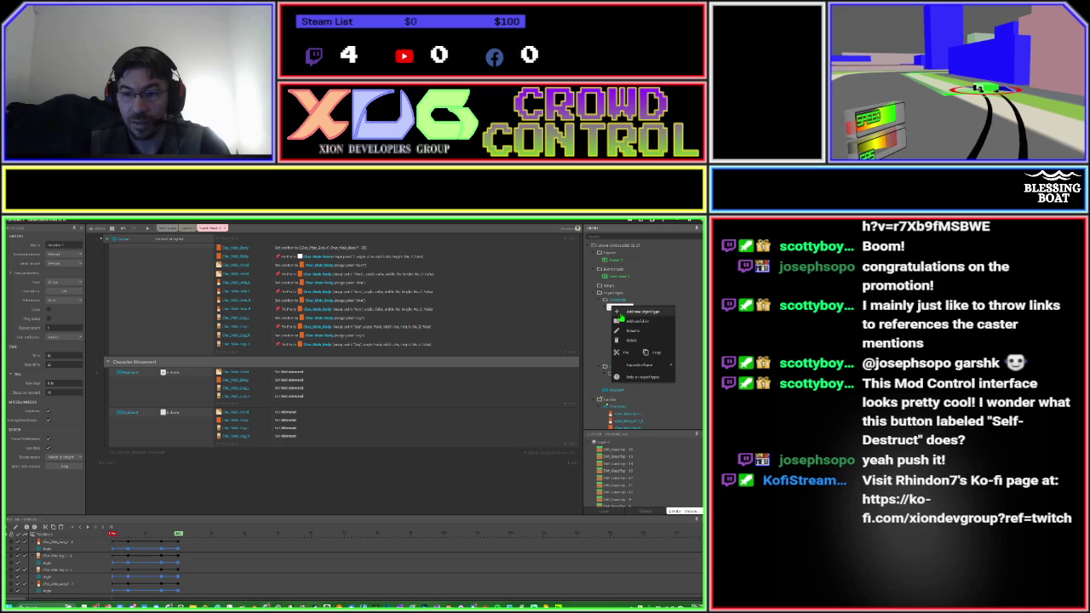
pyautogui.click(630, 312)
pyautogui.write('gam')
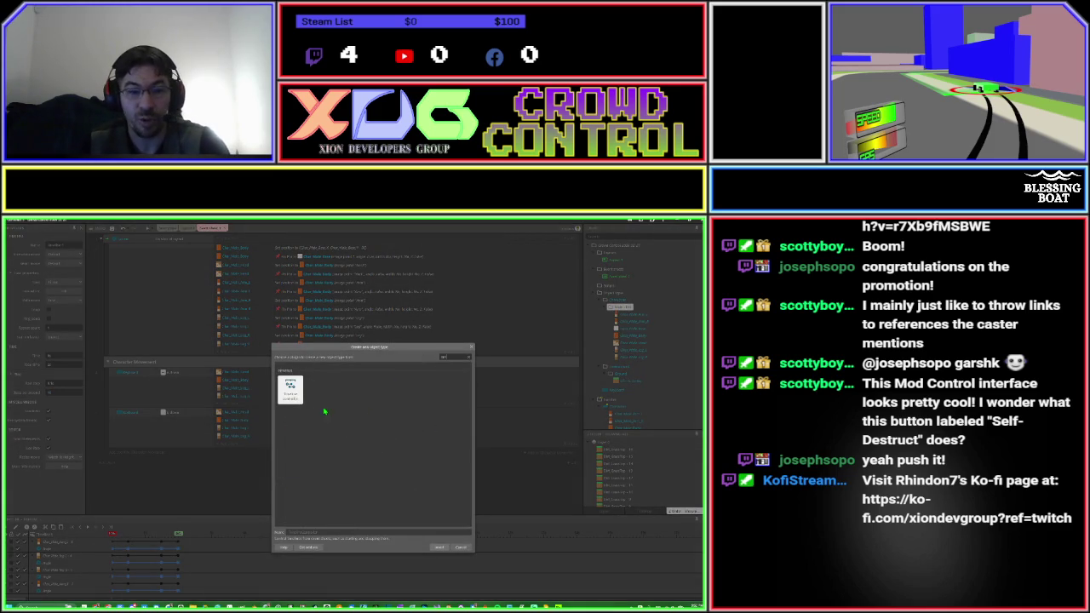
pyautogui.doubleClick(294, 394)
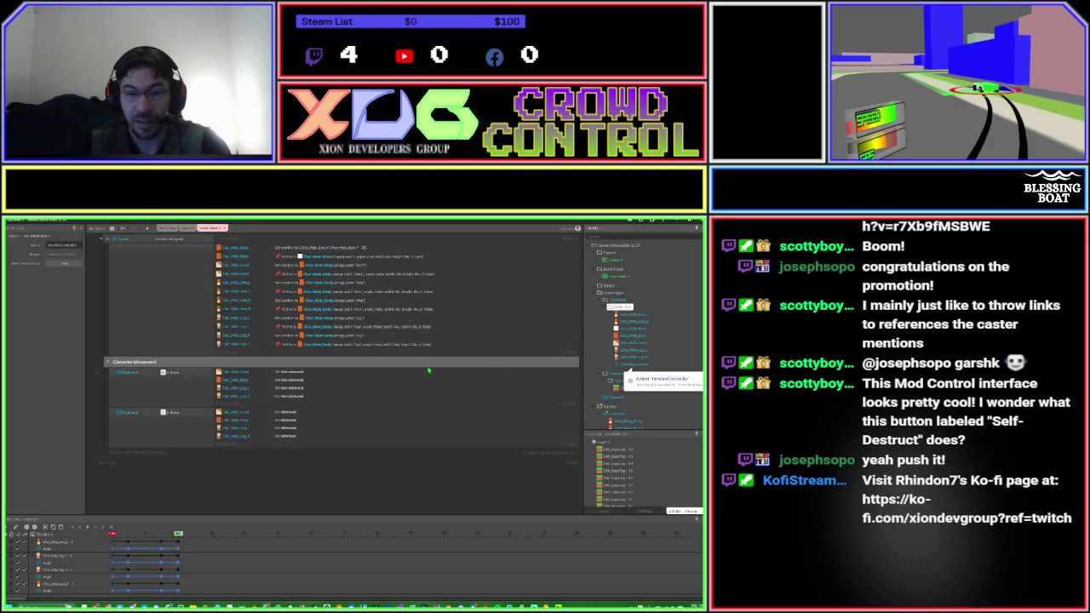
pyautogui.doubleClick(220, 405)
# Add a TimelineController Play action with the default timeline, and copy it into the second event.
pyautogui.write('sel')
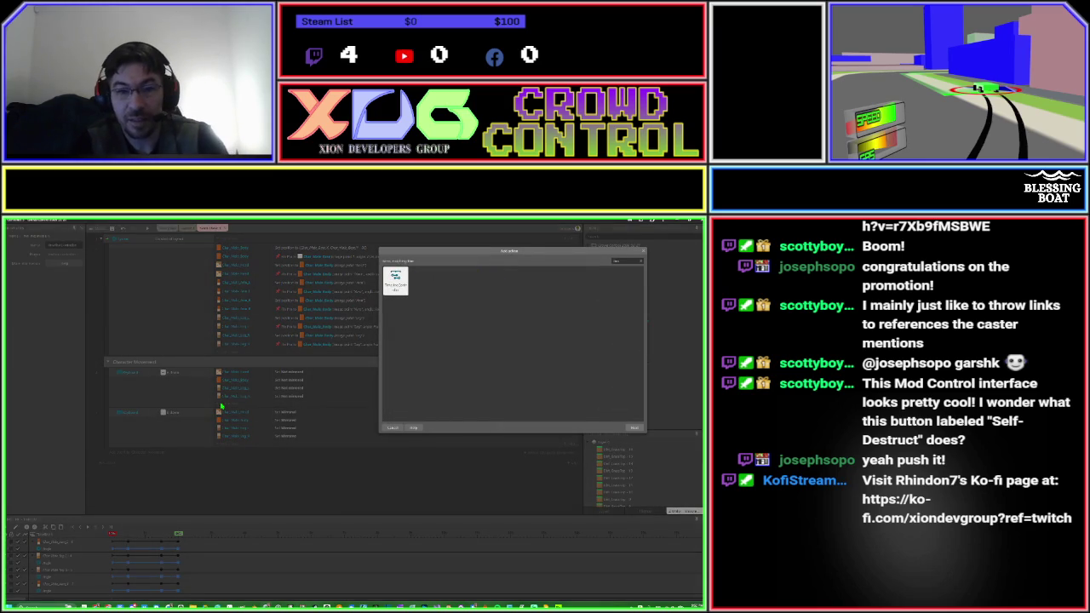
pyautogui.press('Return')
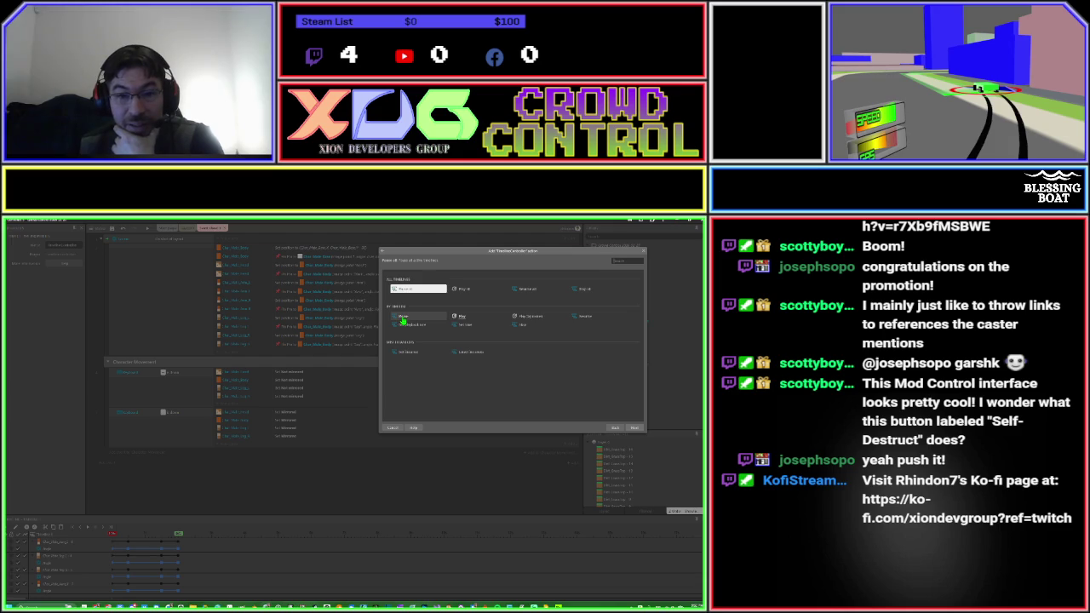
pyautogui.click(403, 311)
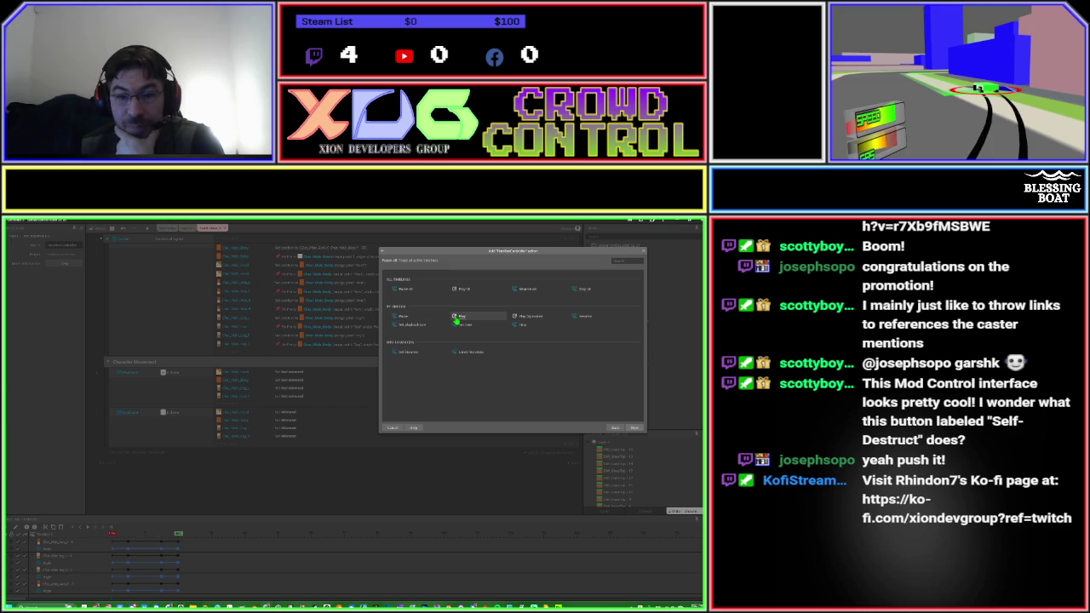
pyautogui.doubleClick(456, 318)
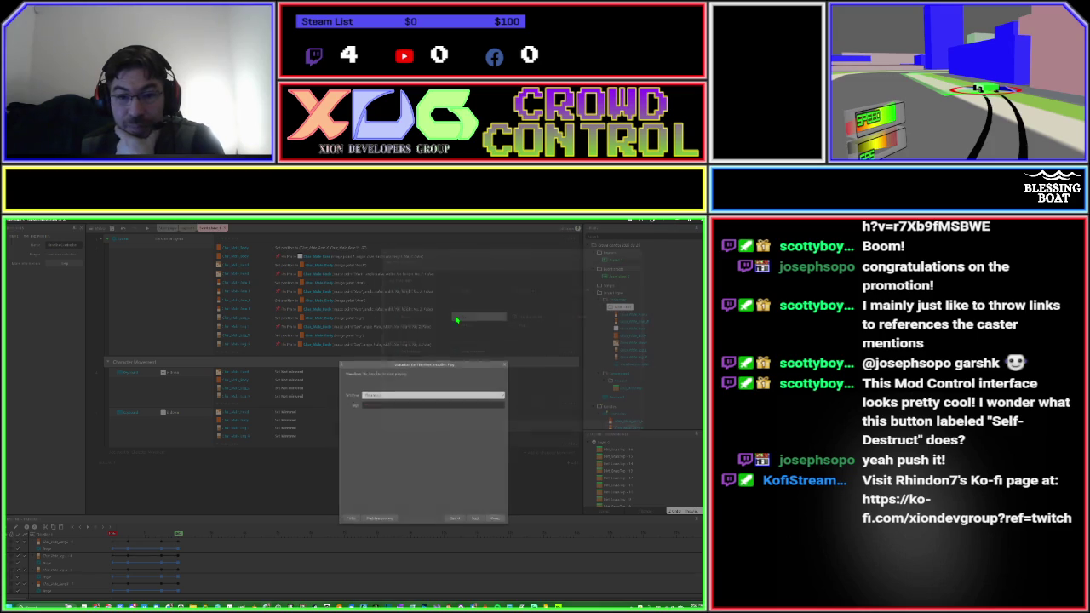
pyautogui.click(425, 394)
pyautogui.click(426, 401)
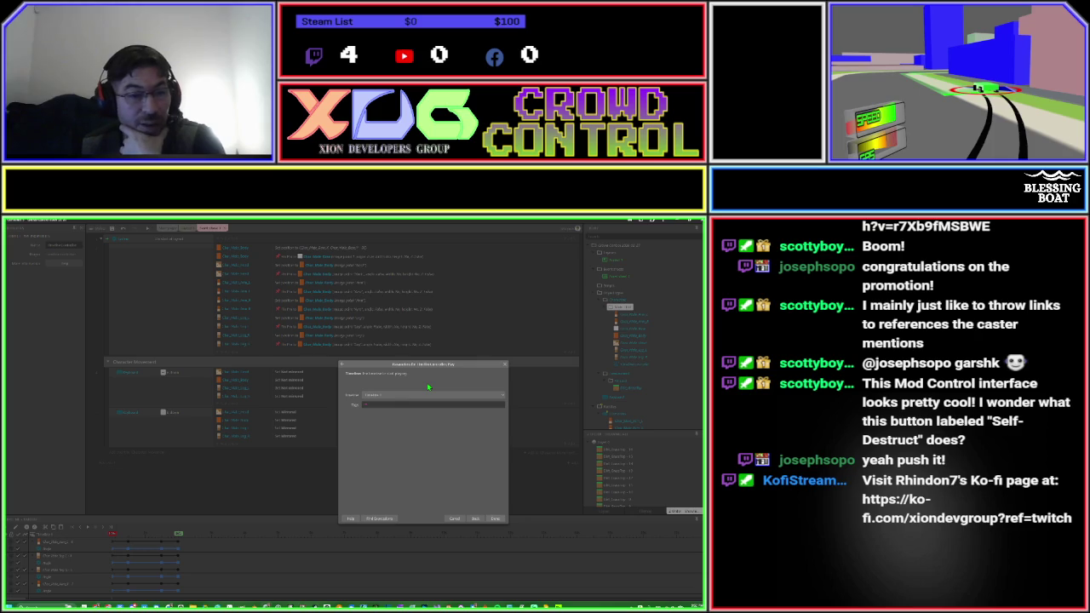
pyautogui.click(494, 519)
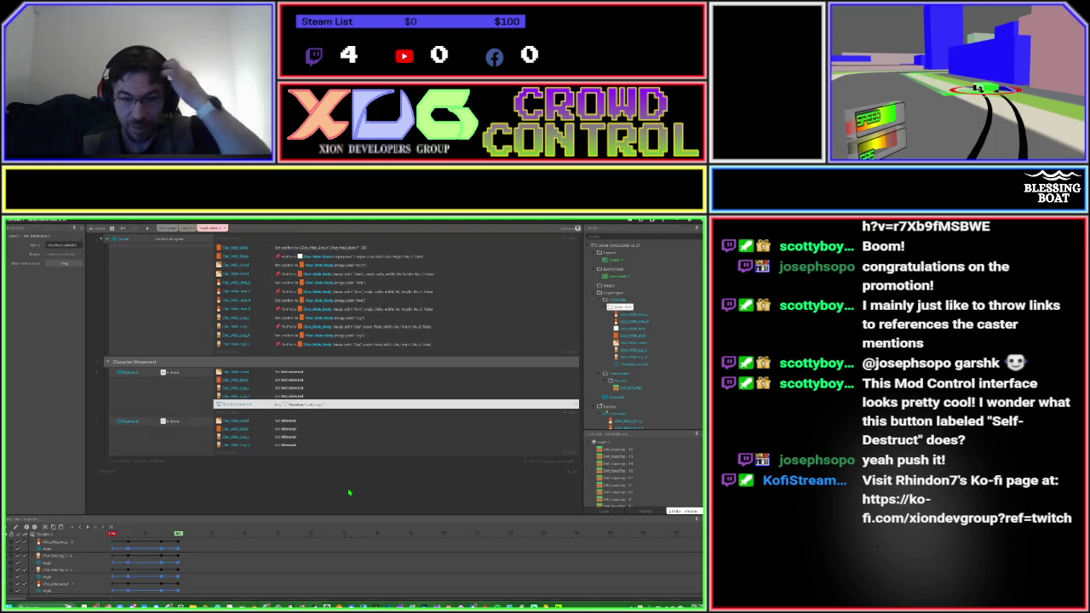
pyautogui.moveTo(215, 405); pyautogui.dragTo(219, 452)
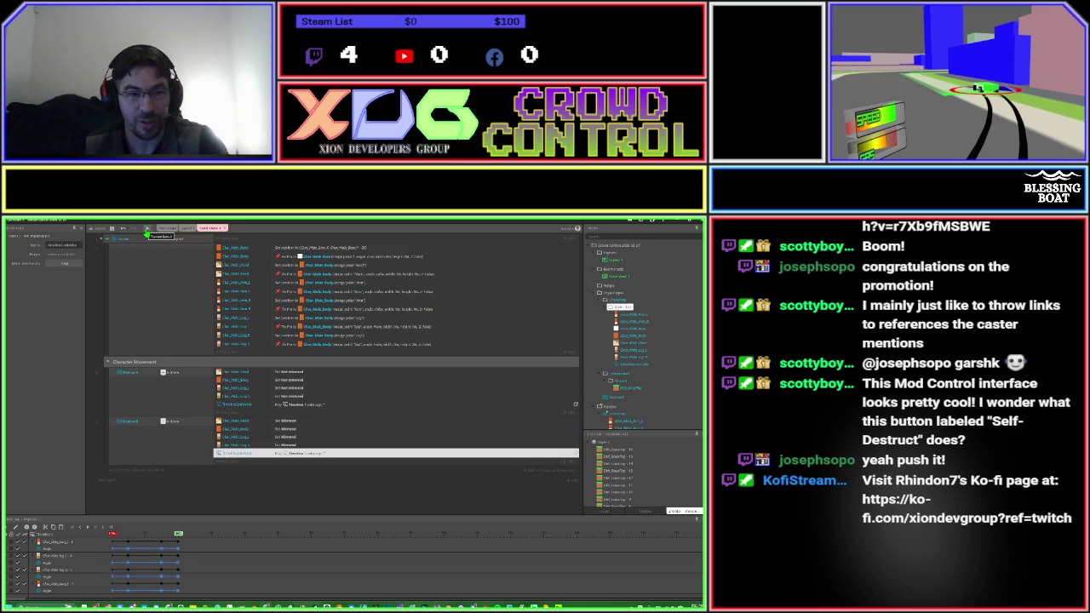
# Preview the game, close it, rerun with F5 and walk the character left and right.
pyautogui.click(146, 229)
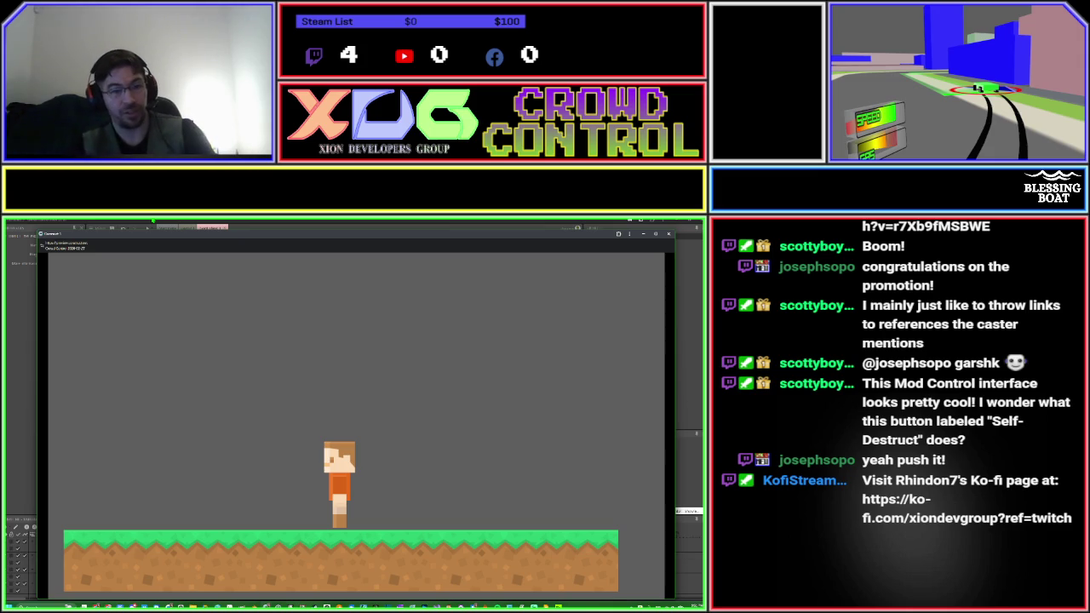
pyautogui.hotkey('alt', 'F4')
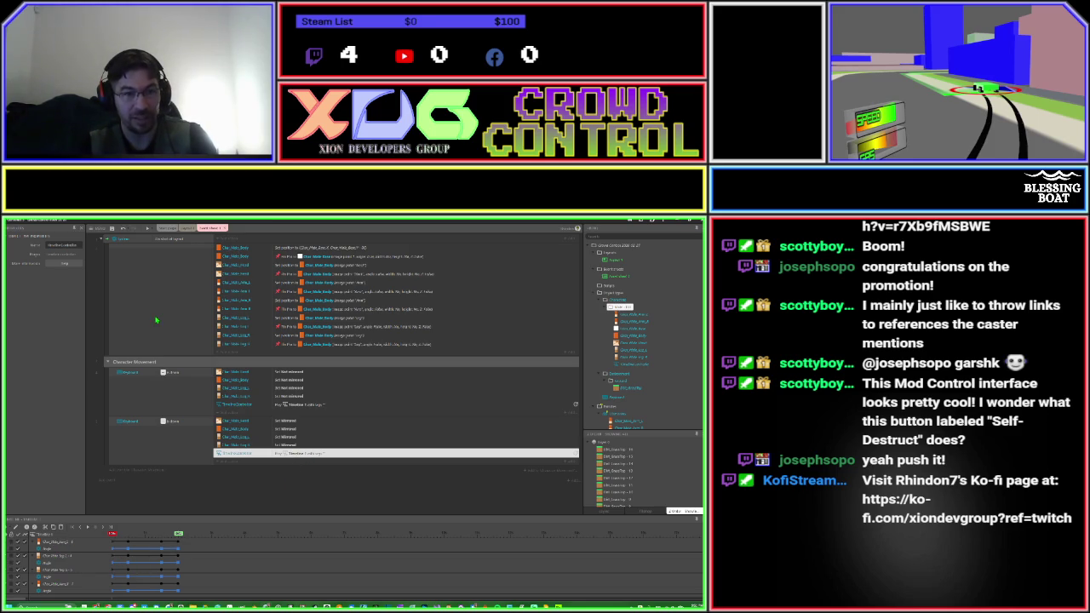
pyautogui.press('F5')
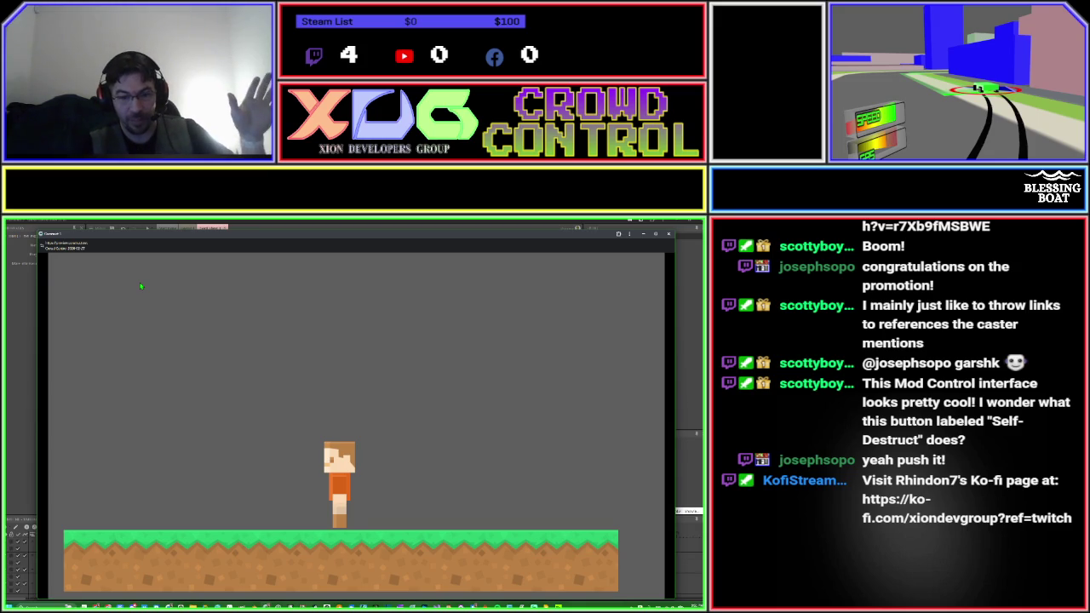
pyautogui.press('Left')
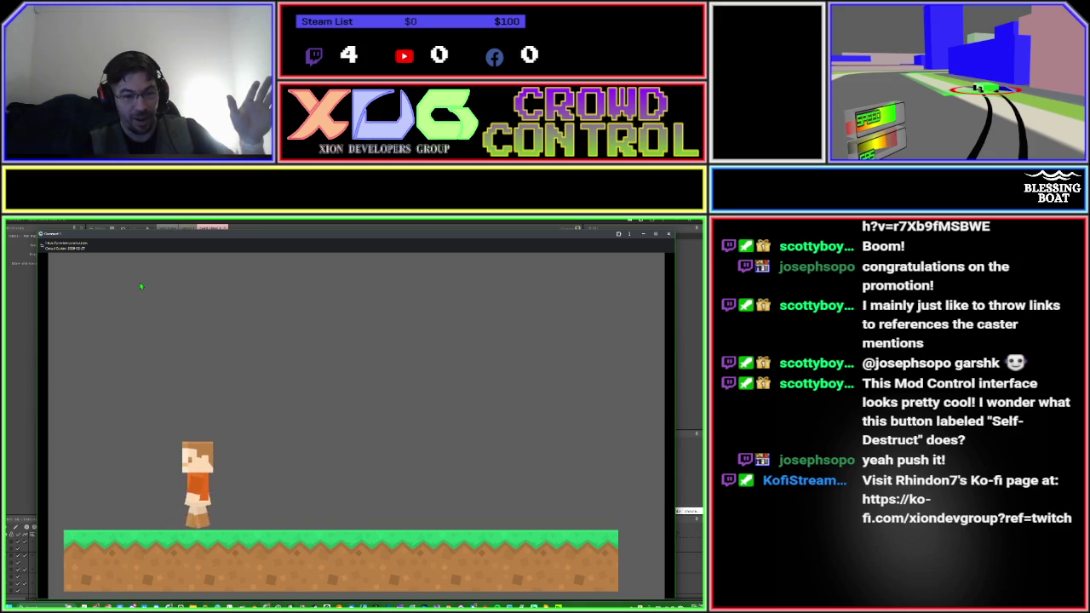
pyautogui.press('Right')
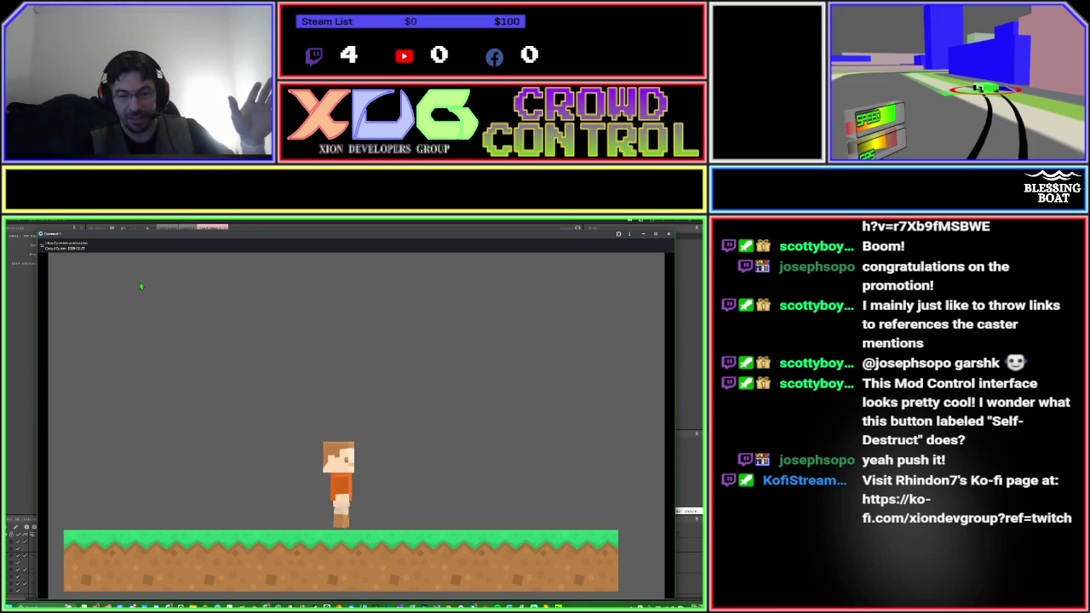
pyautogui.press('Left')
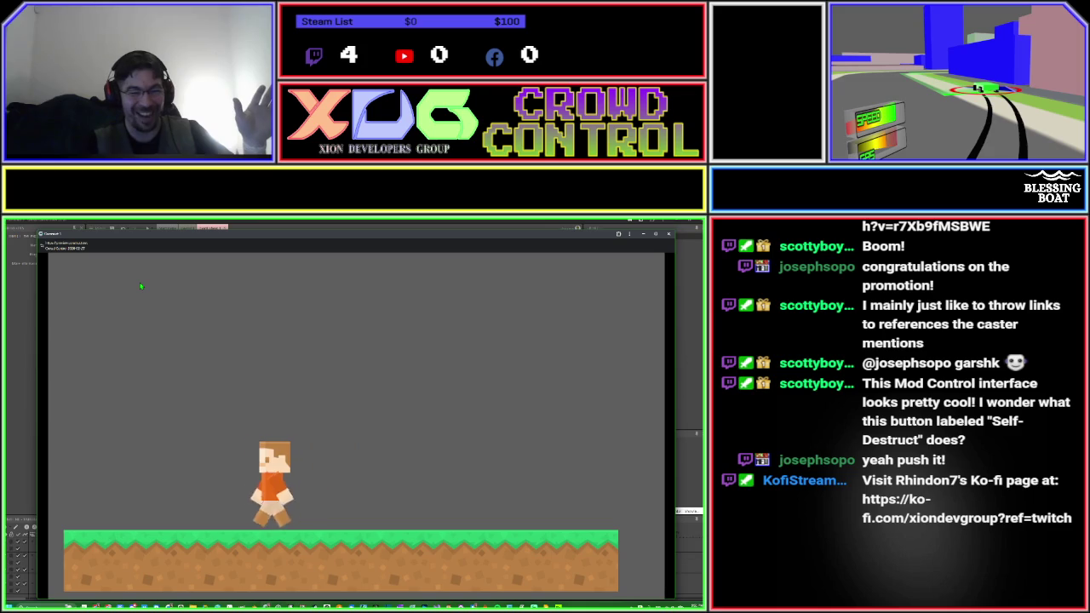
pyautogui.press('Right')
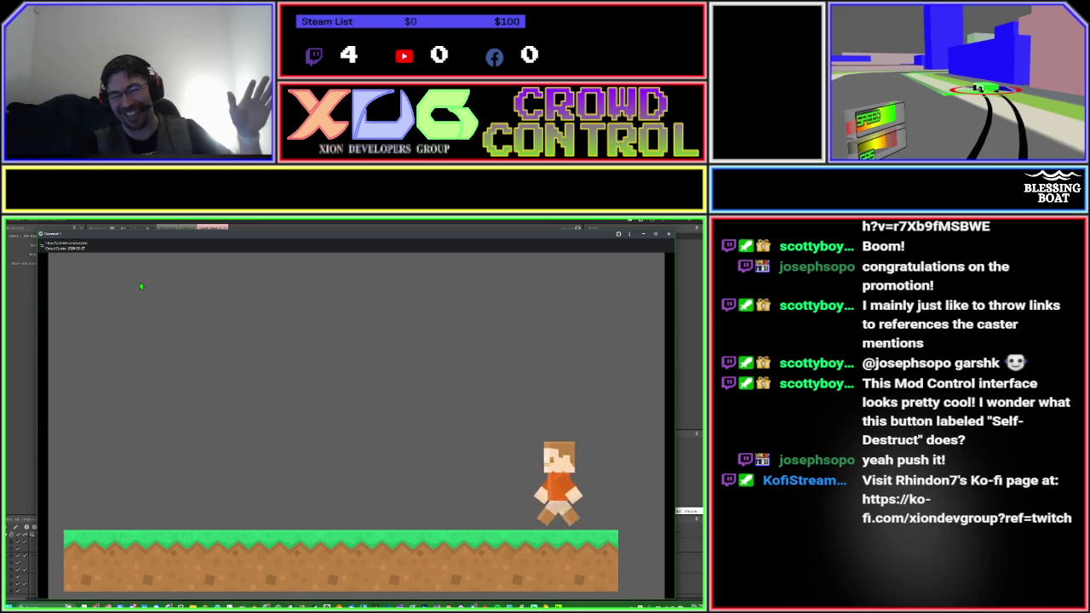
pyautogui.press('Left')
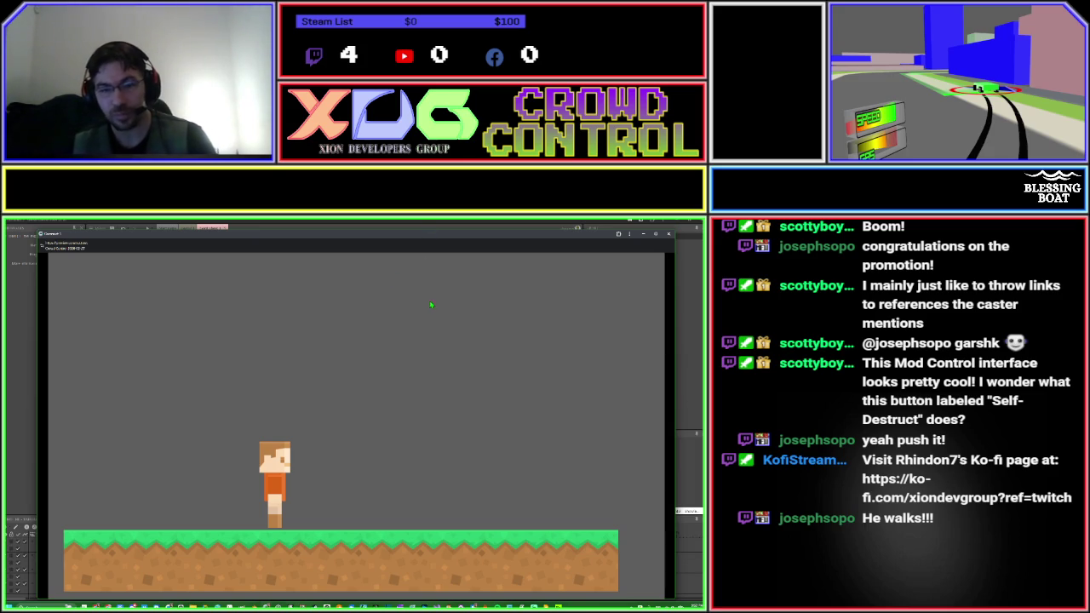
# Walk the character right and left with the arrow keys, then close the preview.
pyautogui.press('Right')
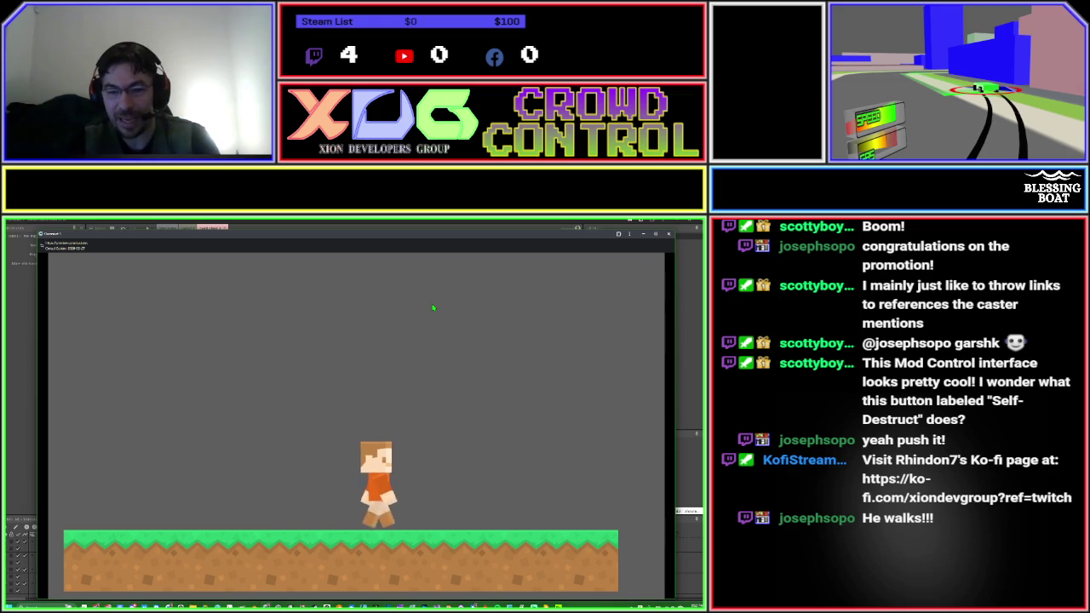
pyautogui.press('Left')
pyautogui.press('Right')
pyautogui.press('Left')
pyautogui.press('Left')
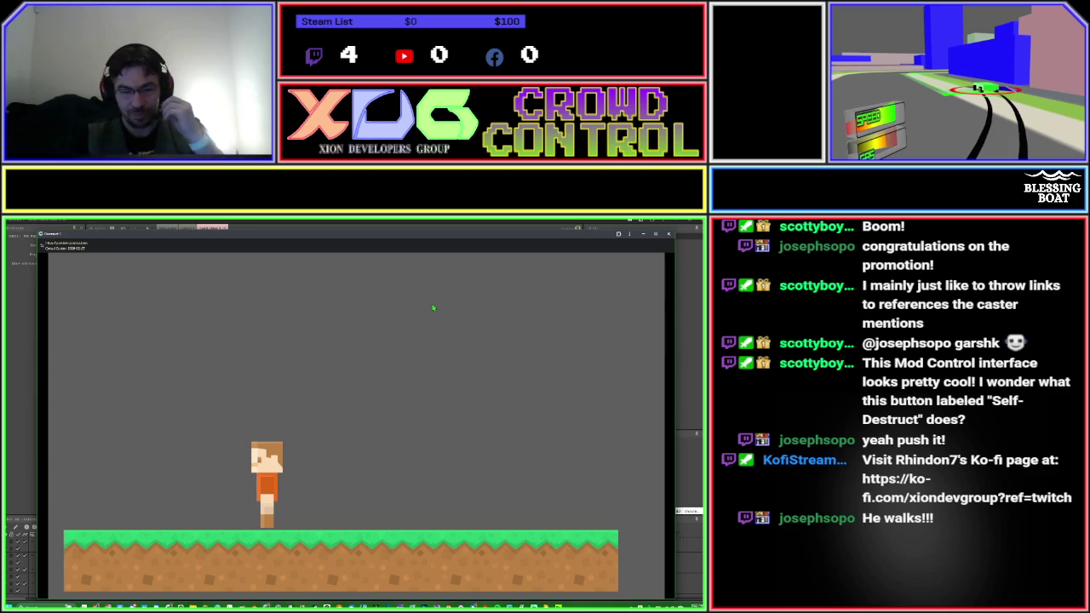
pyautogui.press('Right')
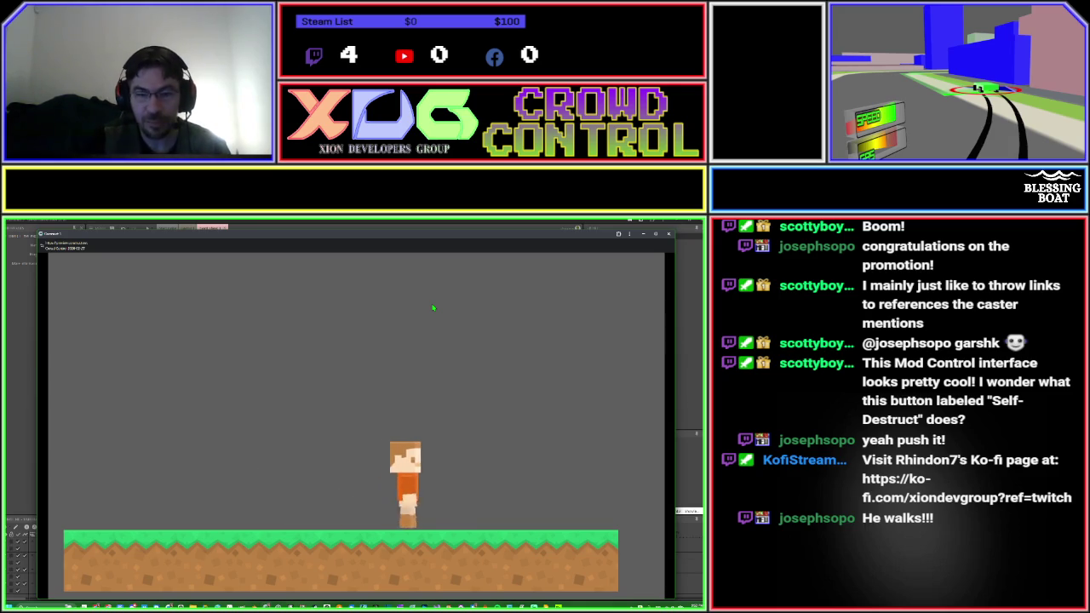
pyautogui.click(670, 235)
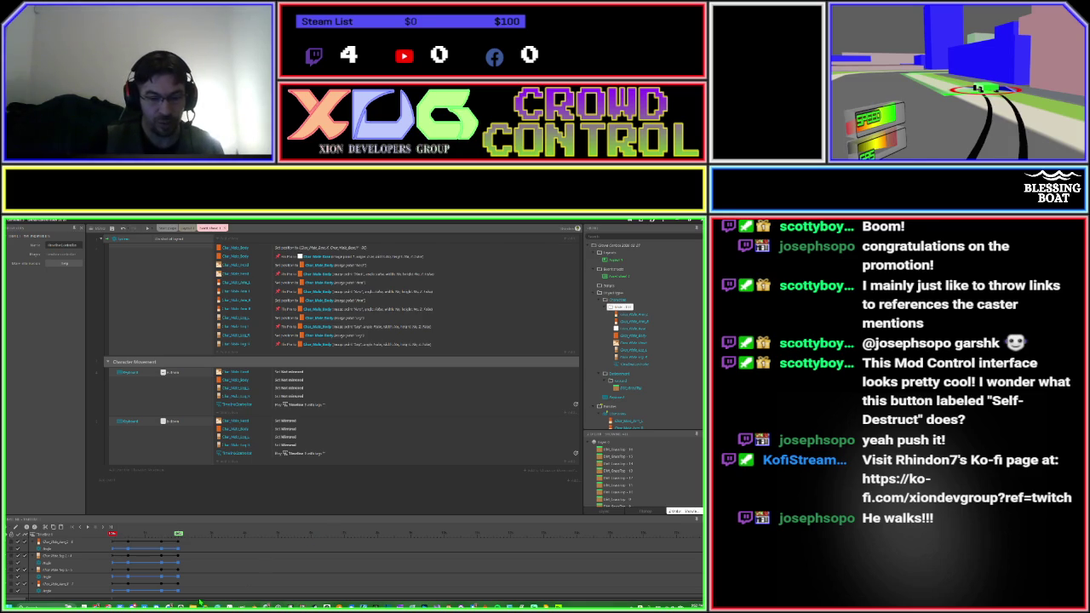
# Switch to the Kenney asset folder and open the tilesheet image maximized in Photos.
pyautogui.hotkey('alt', 'Tab')
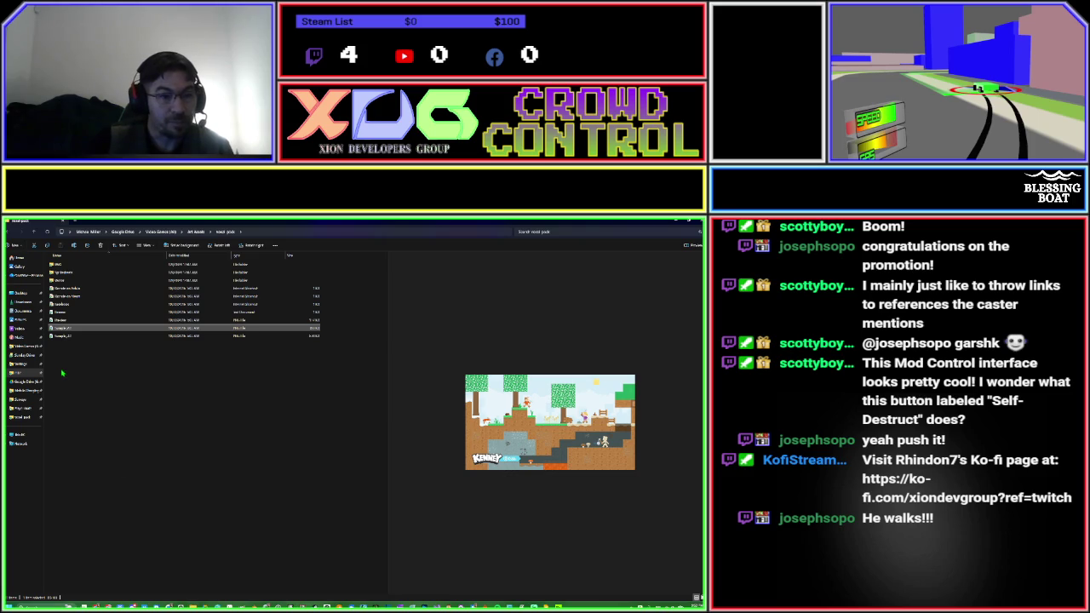
pyautogui.click(53, 320)
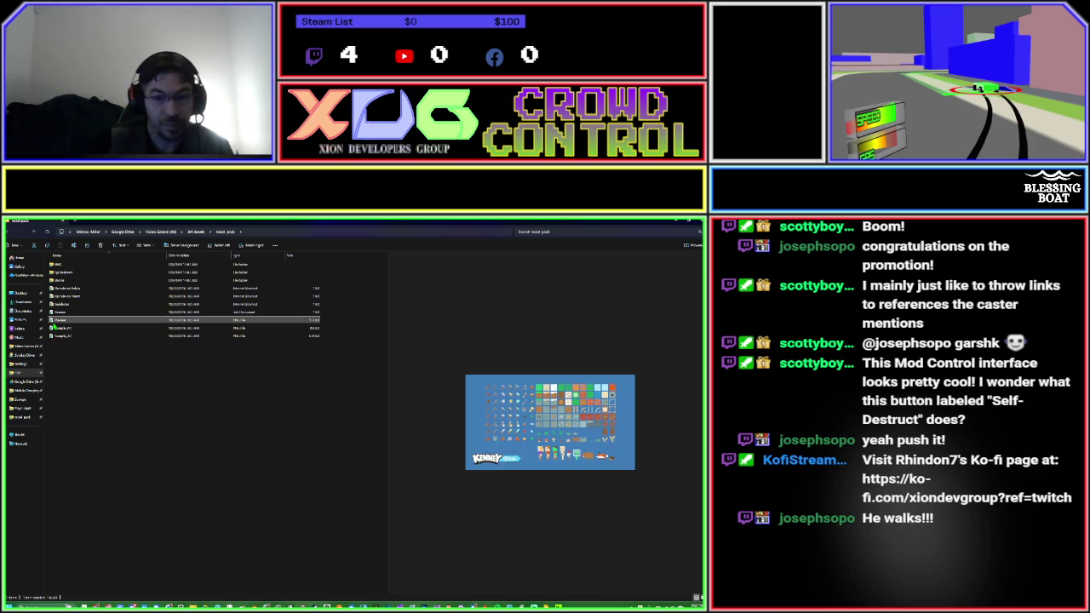
pyautogui.doubleClick(52, 322)
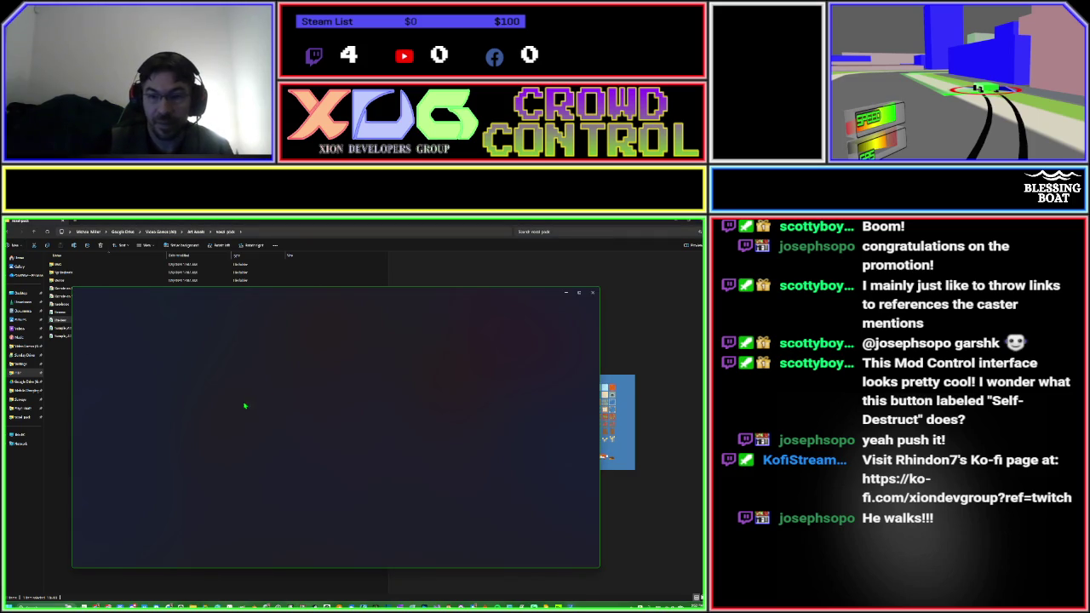
pyautogui.click(578, 293)
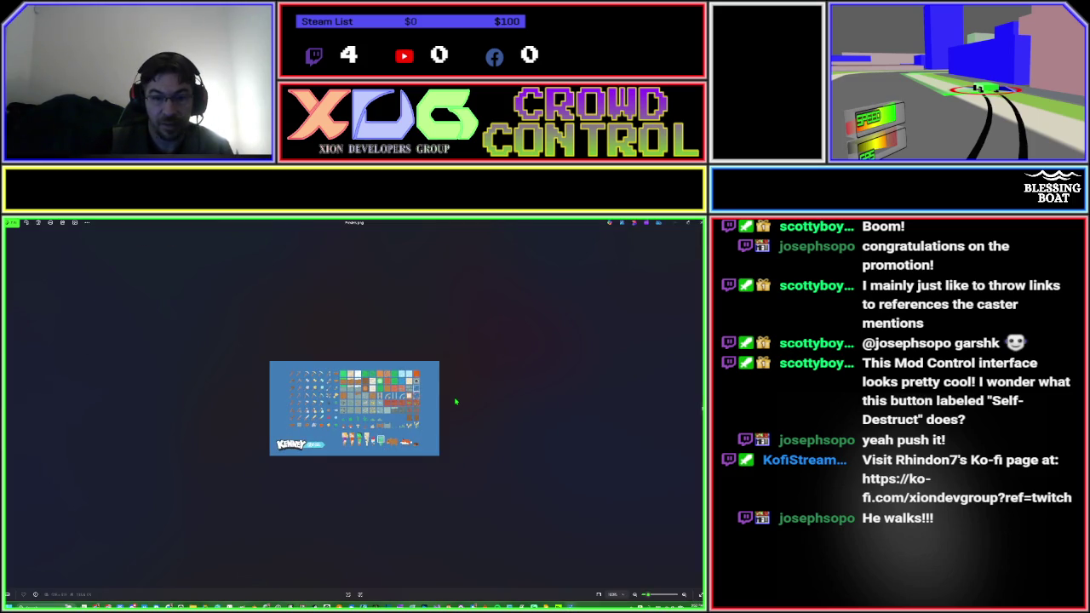
# Zoom in on the Kenney tilesheet until its tools, tiles and characters are legible.
pyautogui.scroll(2, 456, 400)
pyautogui.scroll(5, 456, 400)
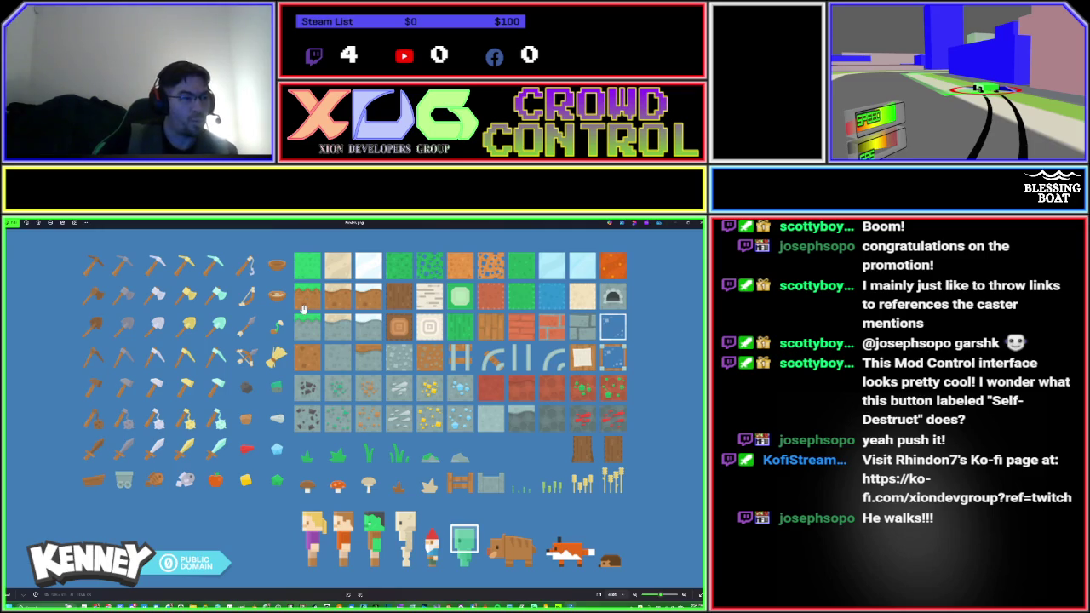
# Zoom further into the Kenney tilesheet to inspect terrain blocks, plants, fences and characters.
pyautogui.scroll(1, 302, 311)
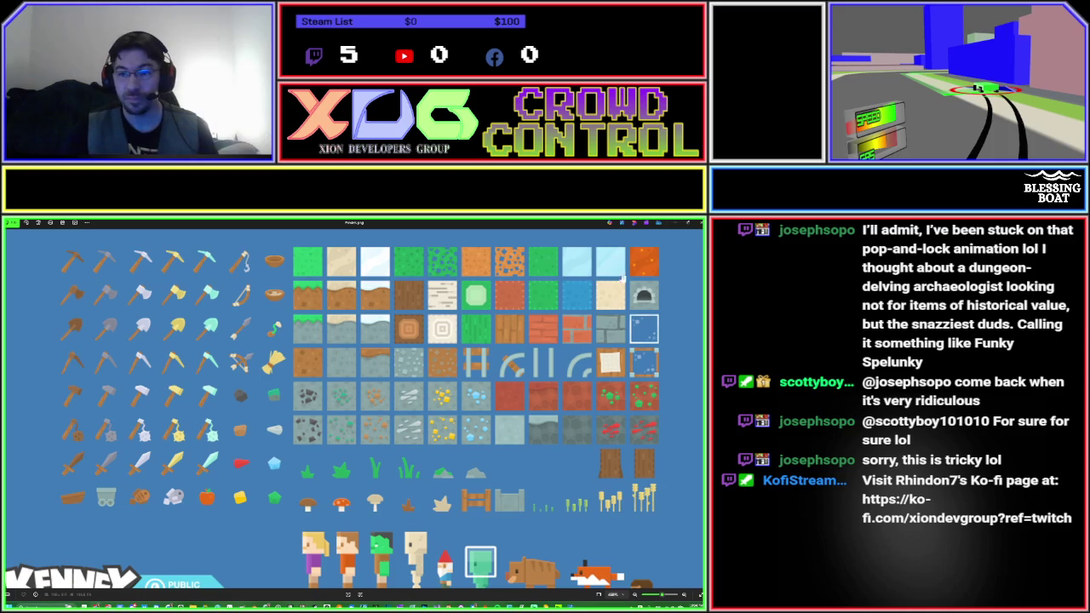
# Close the tilesheet and preview the racing pack sheet under Art Assets > Roads and Racetracks.
pyautogui.click(697, 223)
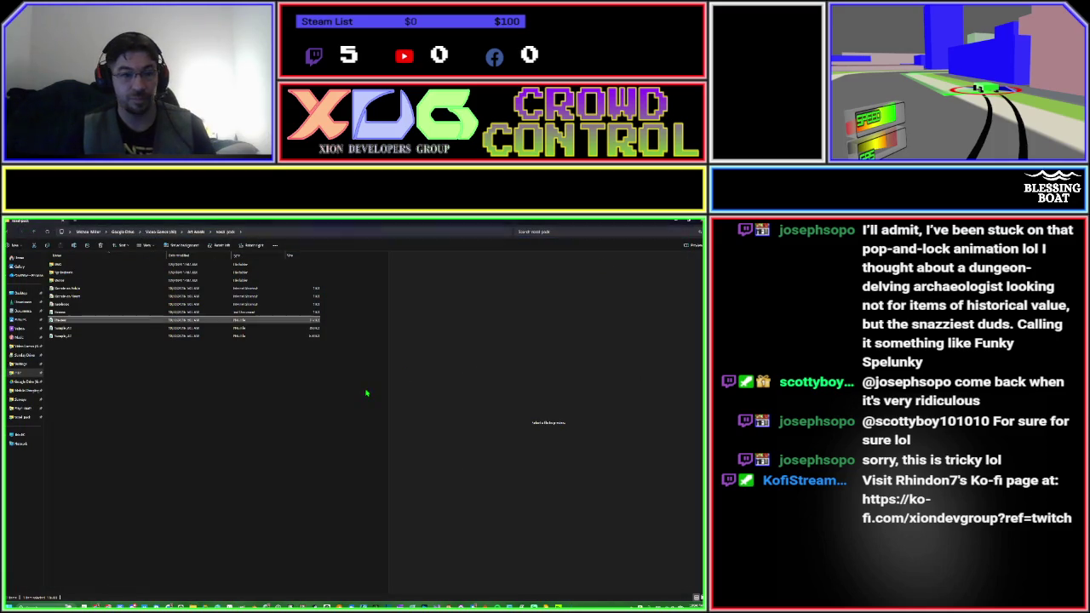
pyautogui.click(34, 234)
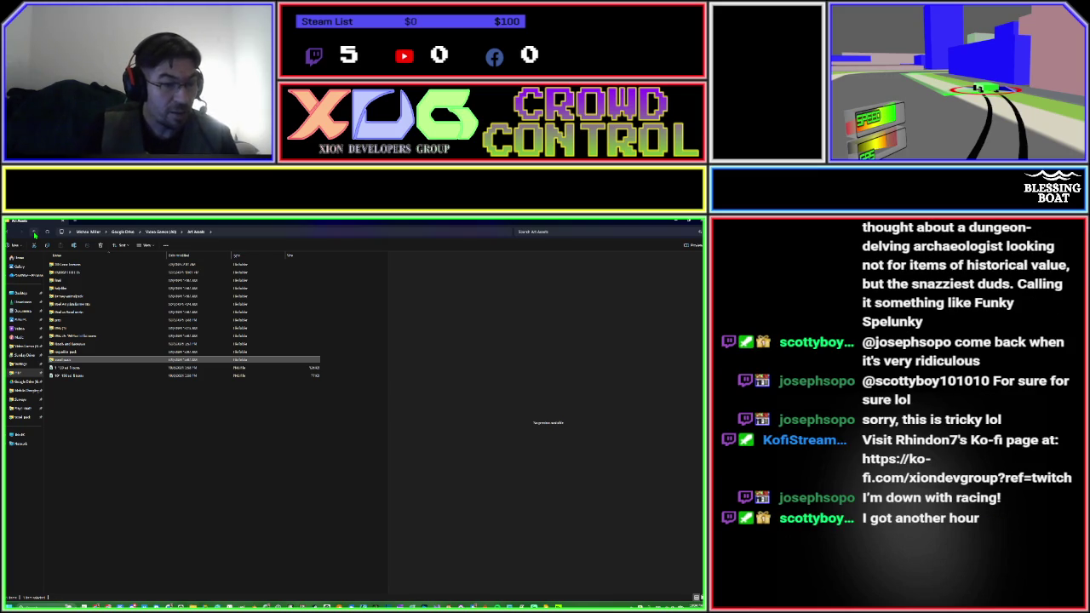
pyautogui.doubleClick(98, 345)
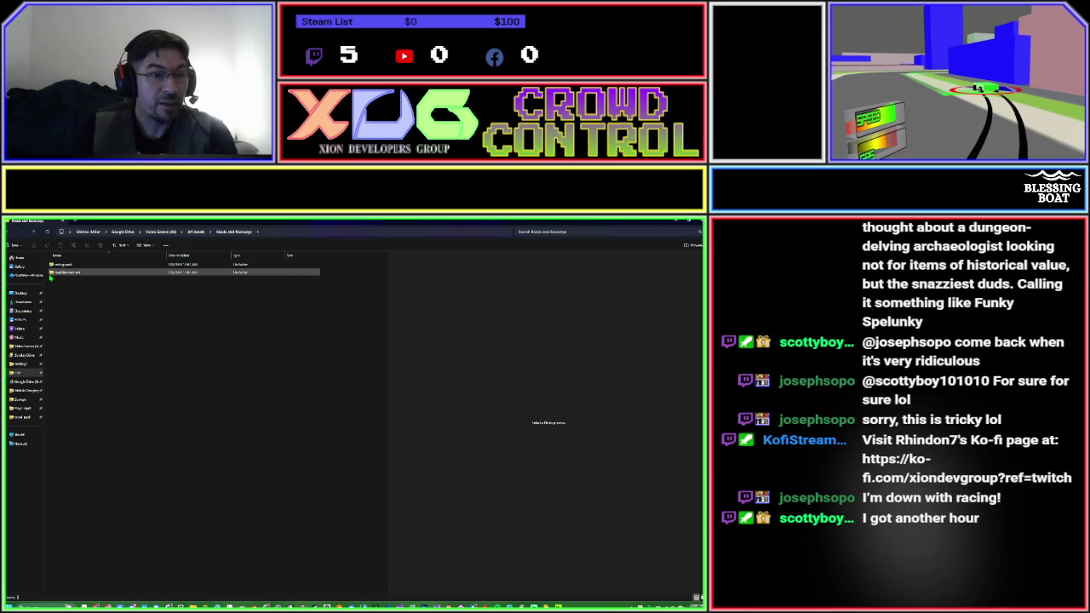
pyautogui.doubleClick(61, 265)
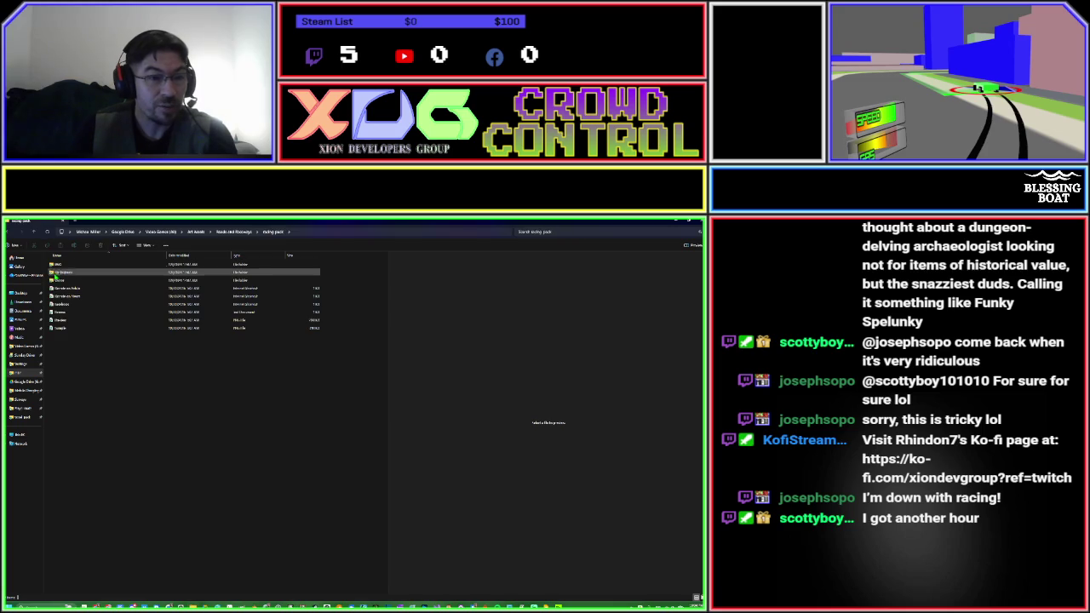
pyautogui.click(59, 320)
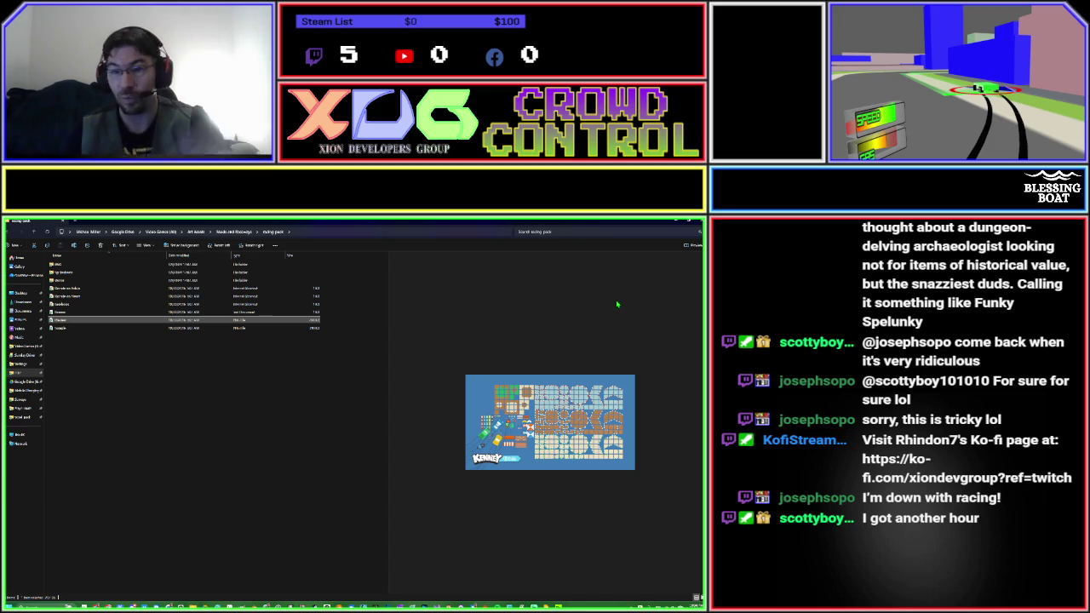
pyautogui.click(676, 223)
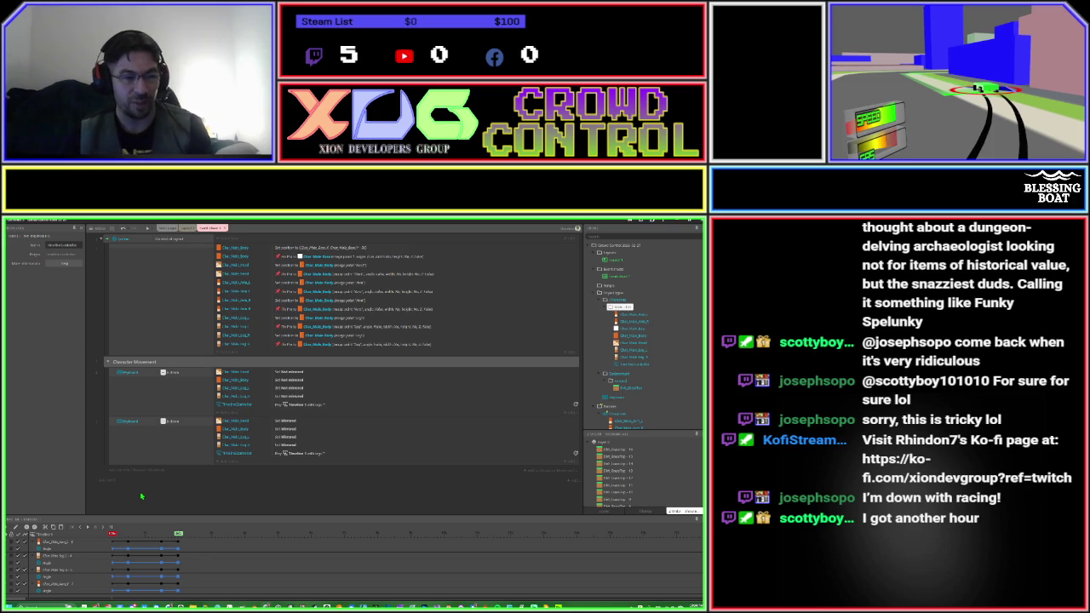
pyautogui.hotkey('alt', 'Tab')
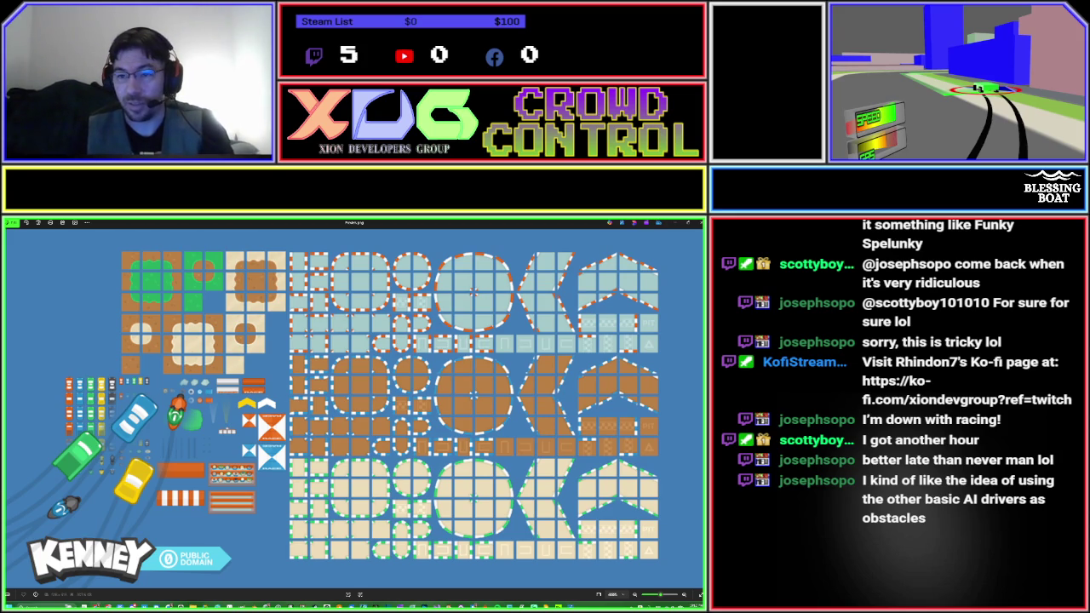
# Close the racing tileset in Photos and minimize File Explorer to reveal Construct 3.
pyautogui.click(676, 223)
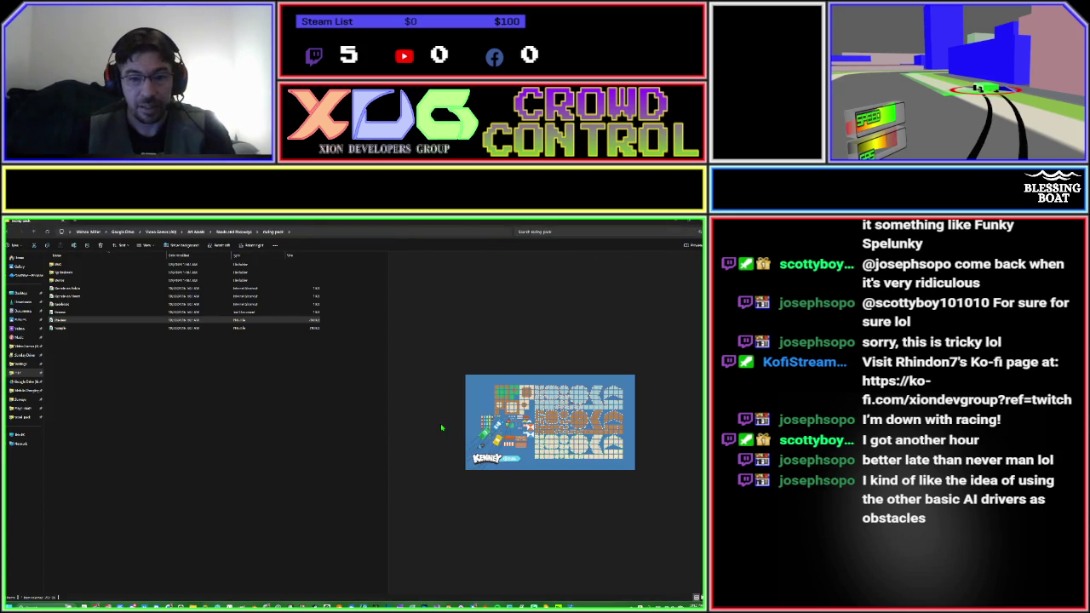
pyautogui.click(672, 221)
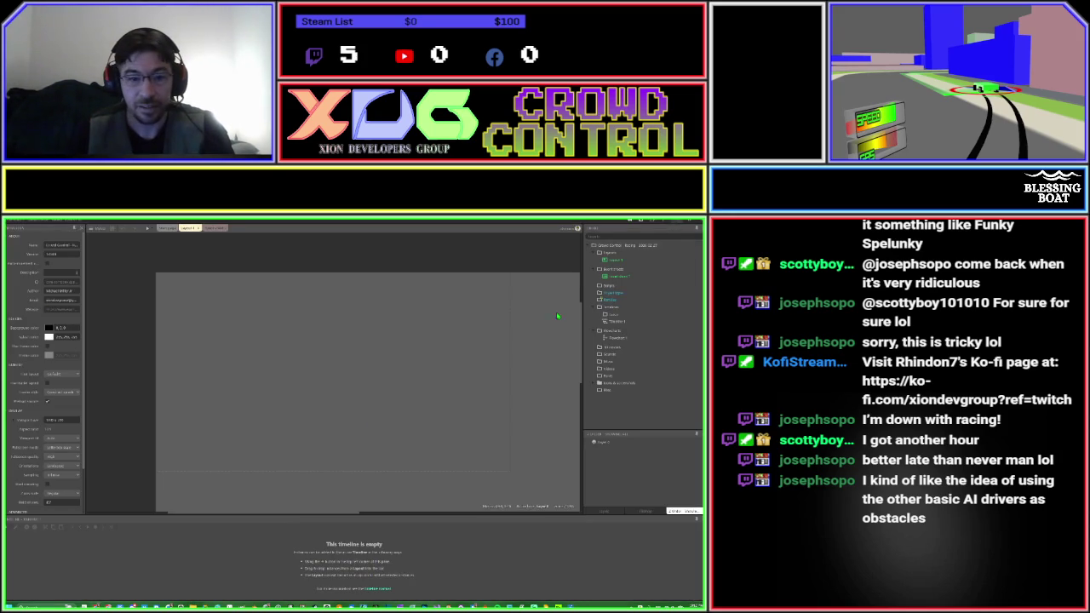
# Insert a new Sprite object onto the empty layout.
pyautogui.doubleClick(272, 389)
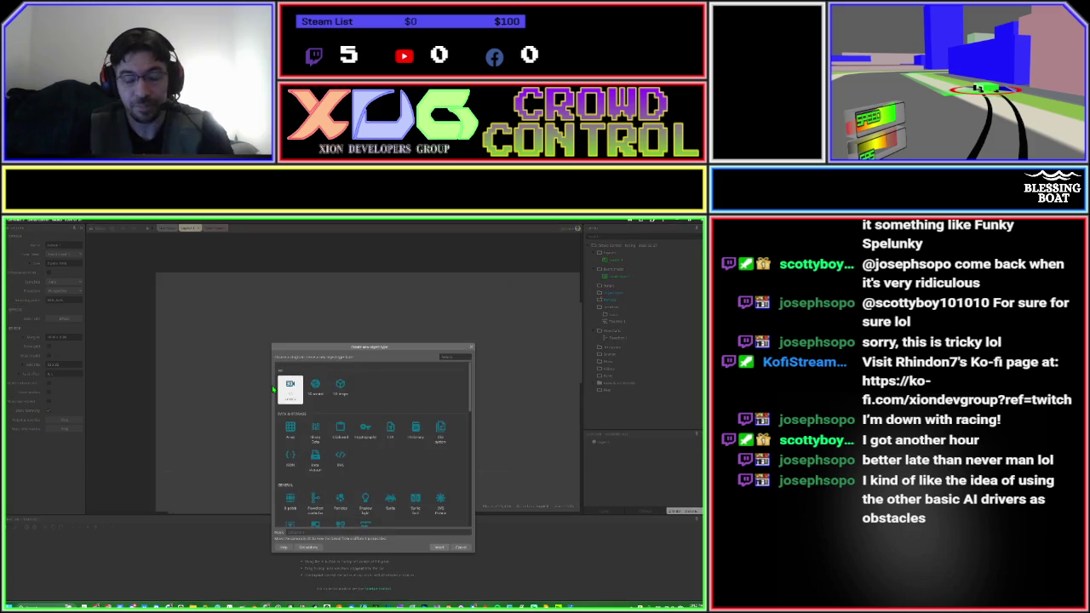
pyautogui.press('Return')
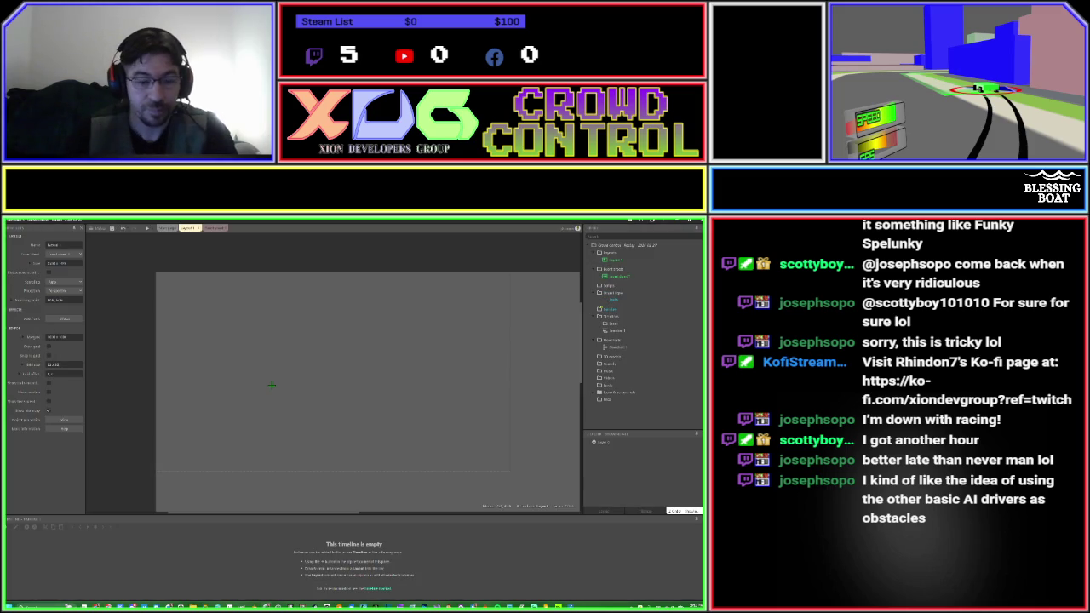
pyautogui.click(272, 385)
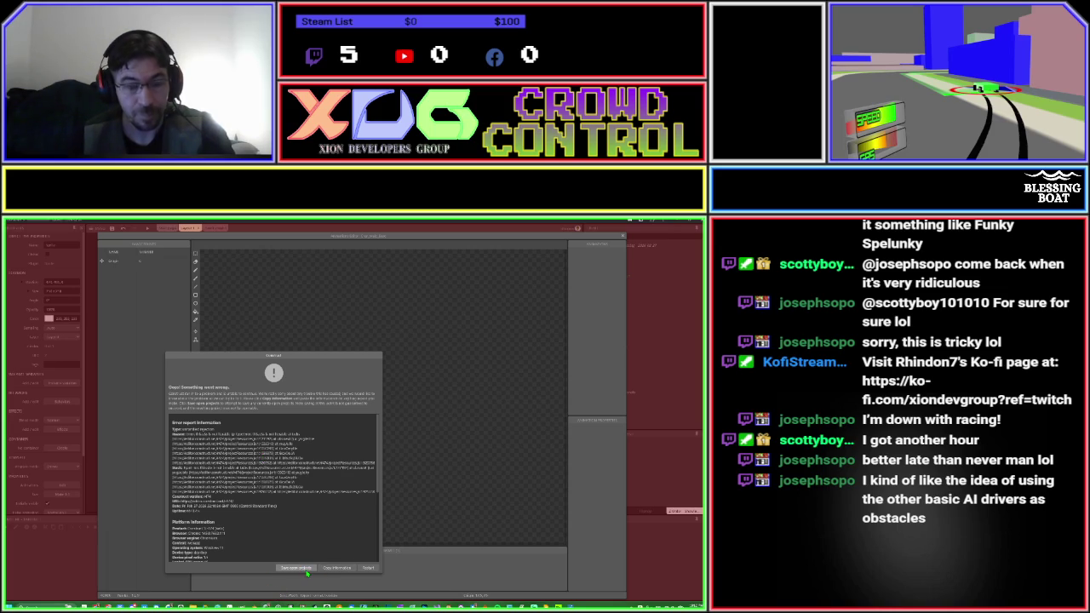
# Save the crash report as a single-file project with 'Debug' in its file name.
pyautogui.click(306, 570)
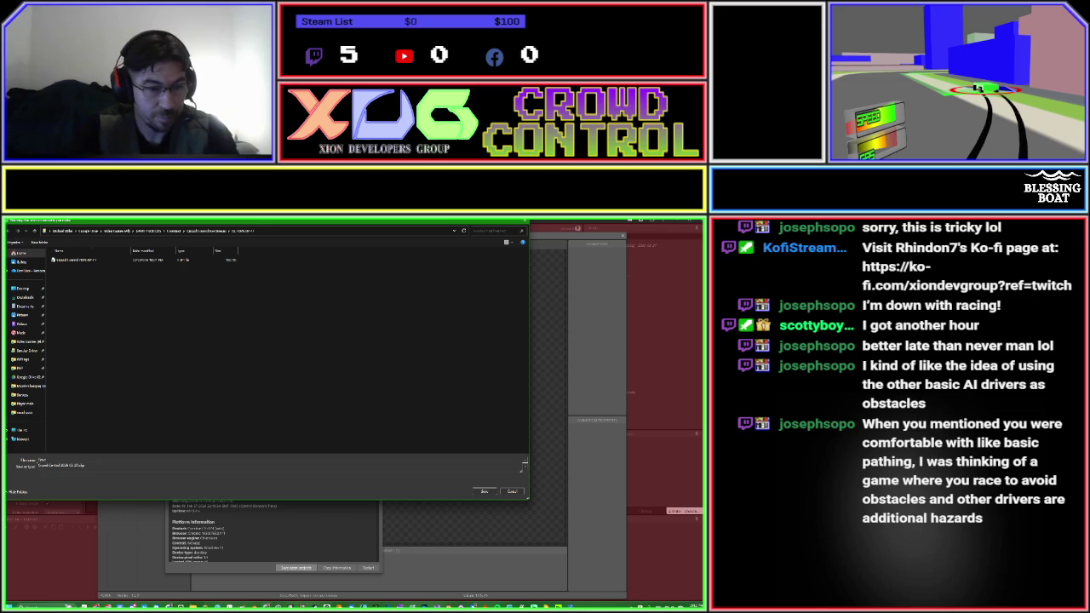
pyautogui.click(522, 465)
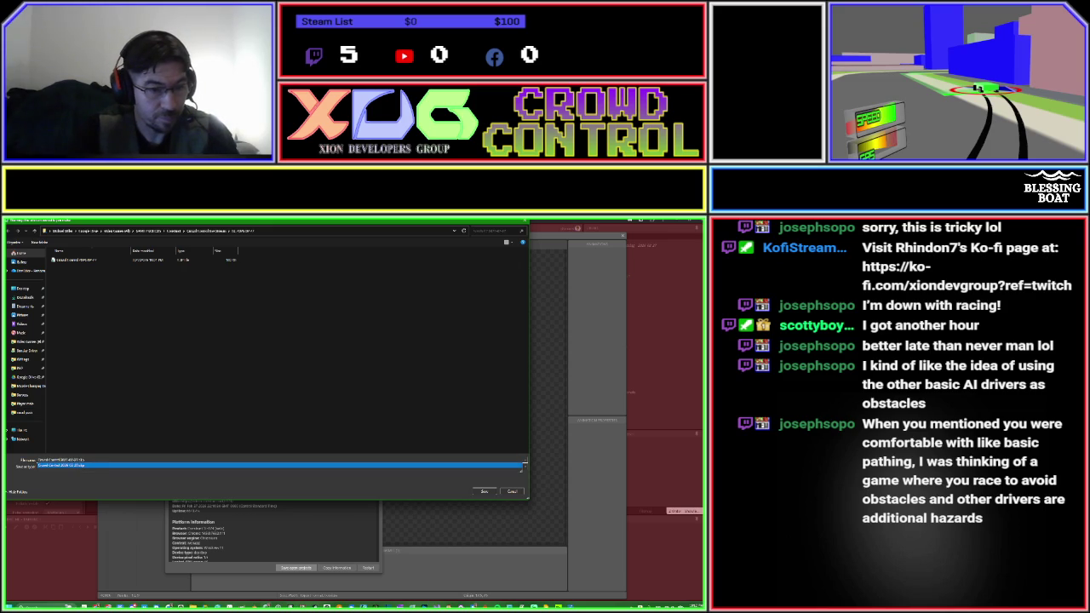
pyautogui.click(521, 466)
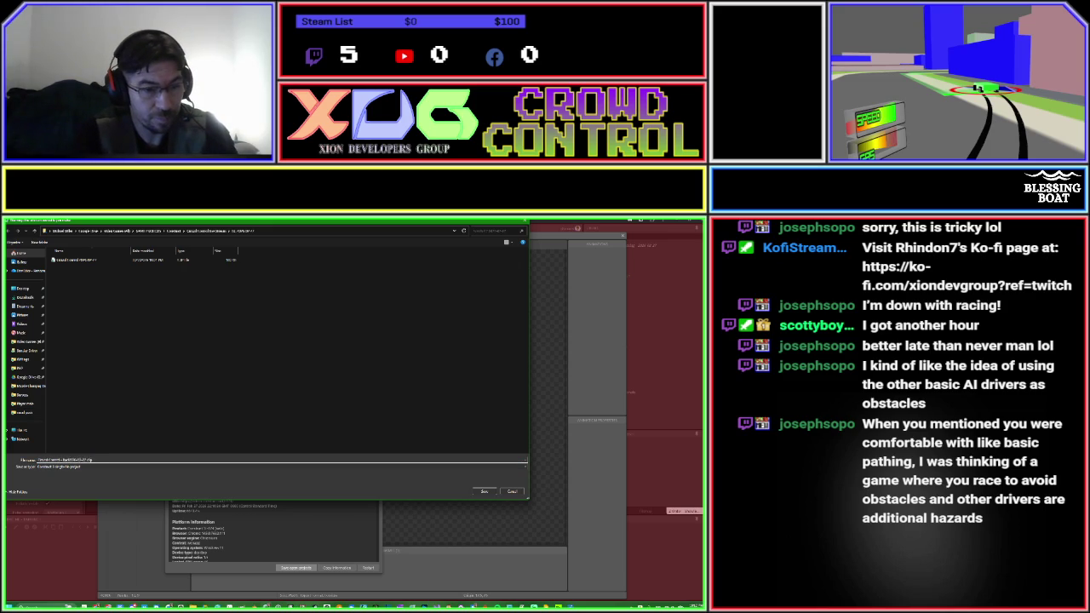
pyautogui.press('BackSpace')
pyautogui.press('BackSpace')
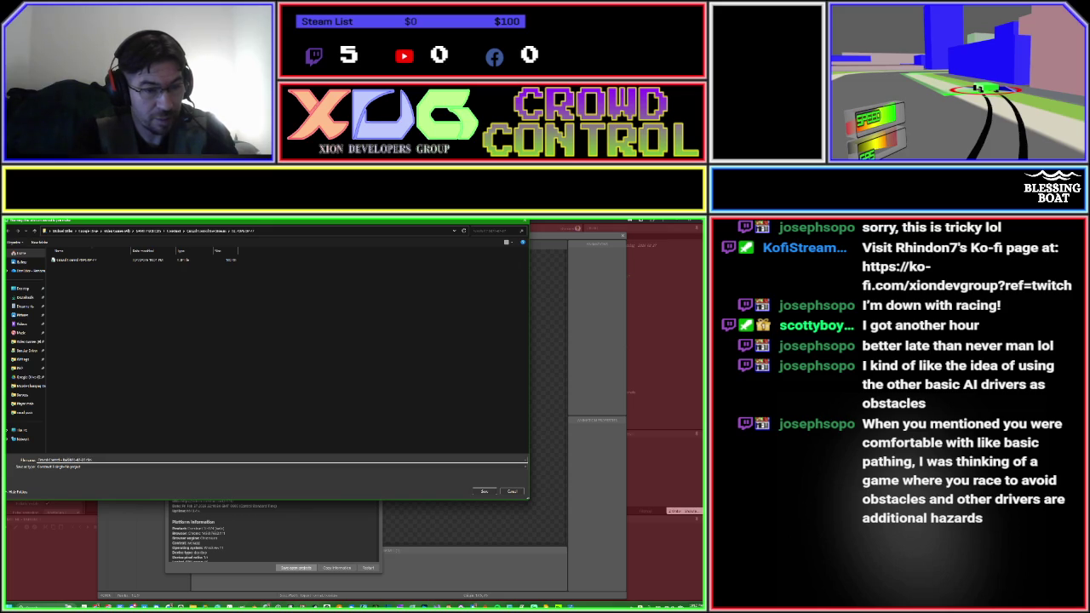
pyautogui.write('Debug')
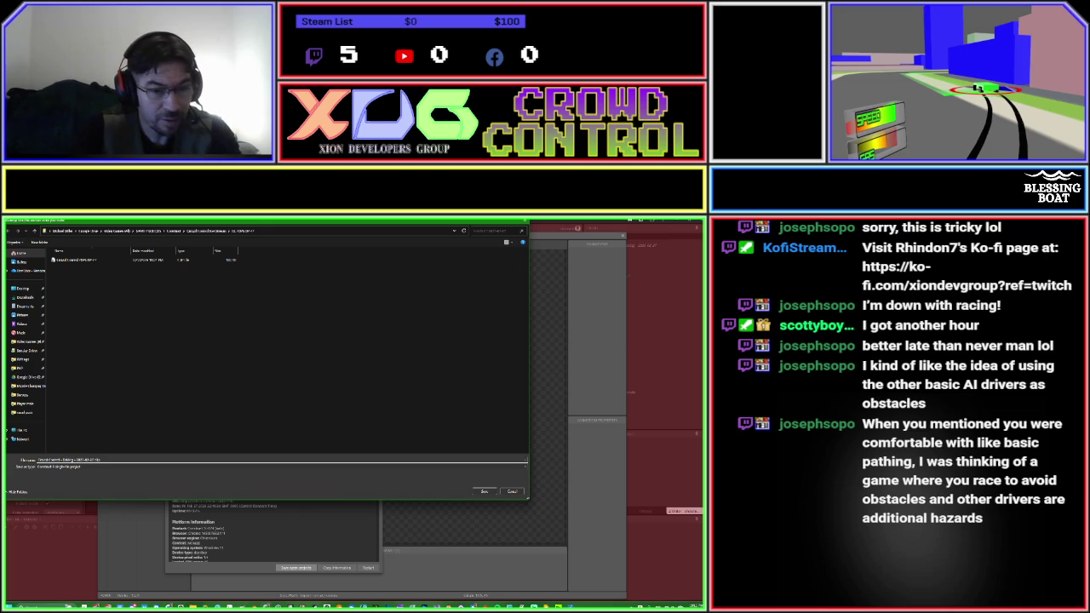
pyautogui.press('Return')
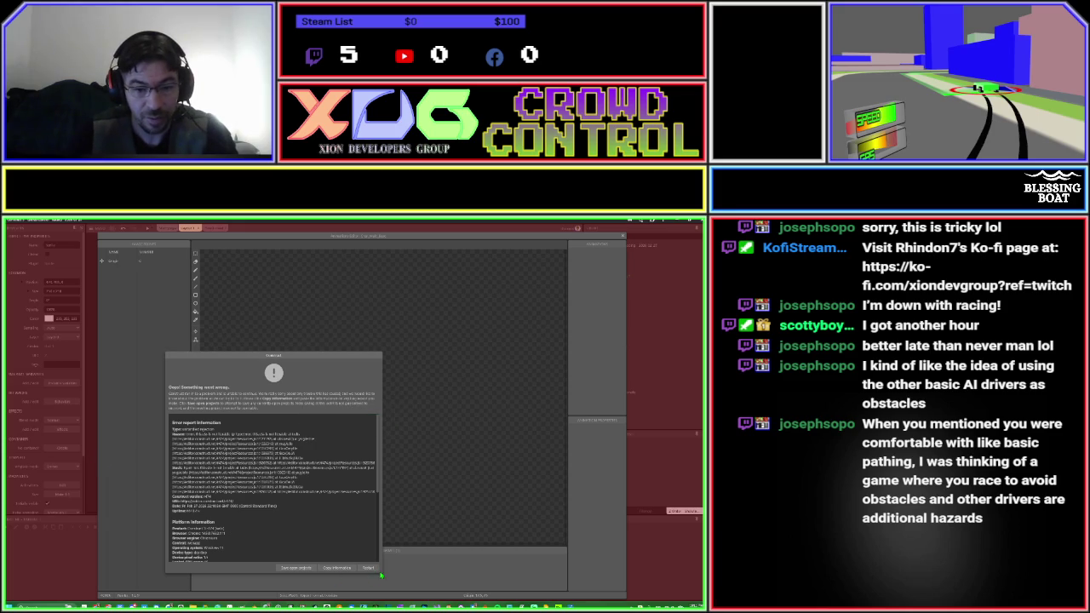
# Restart Construct 3 from the error dialog and wait for the start page.
pyautogui.click(368, 568)
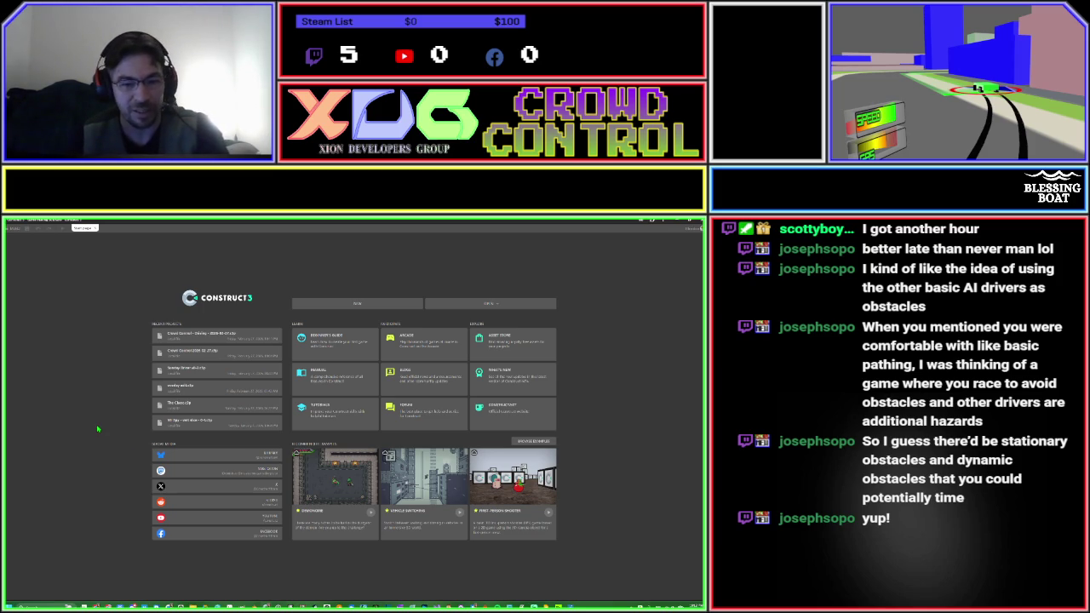
# Reopen the latest project, edit the blank sprite, and choose Add images from files.
pyautogui.click(213, 337)
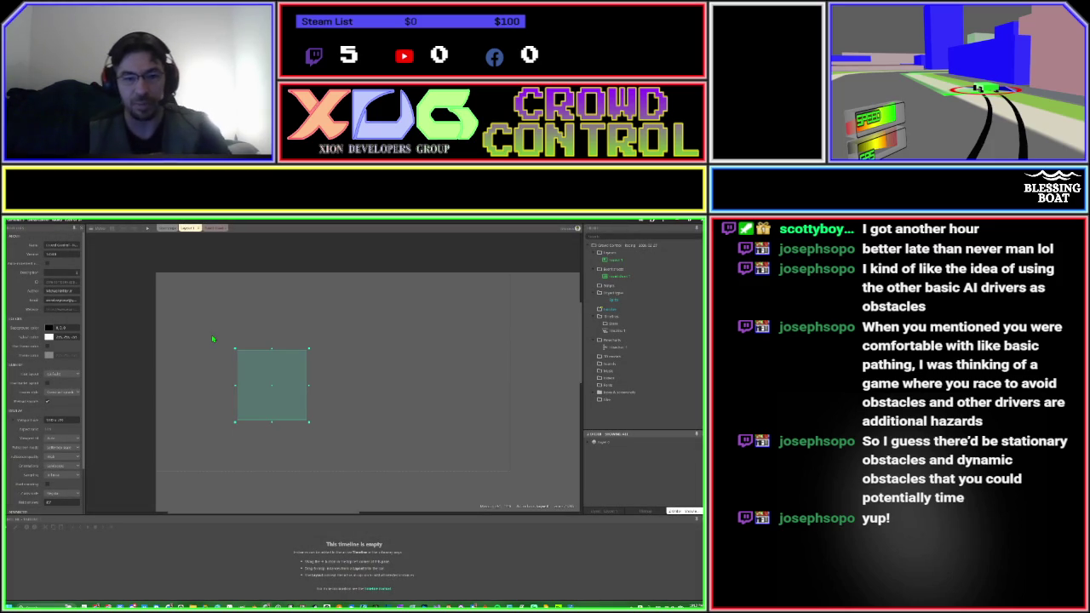
pyautogui.doubleClick(258, 399)
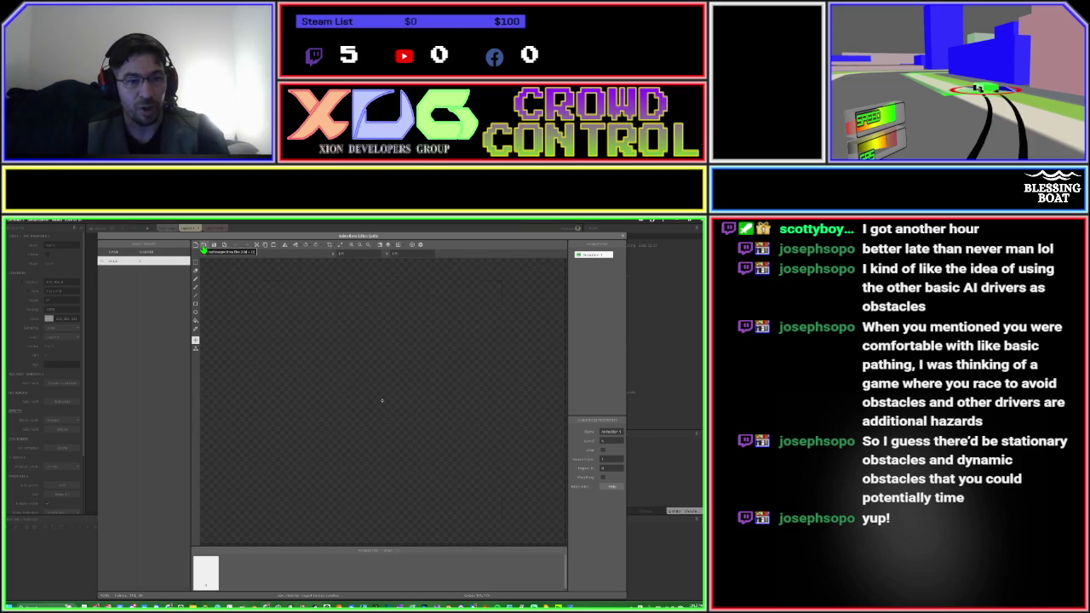
pyautogui.click(202, 248)
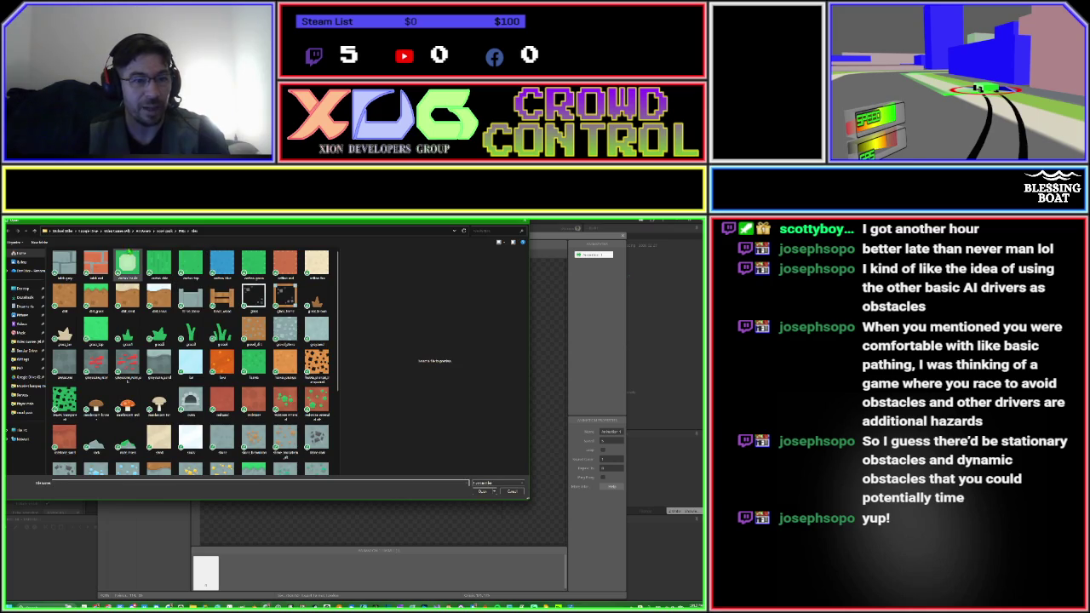
# Browse from Art Assets into the racing pack's Cars folder and load the green car image.
pyautogui.click(142, 230)
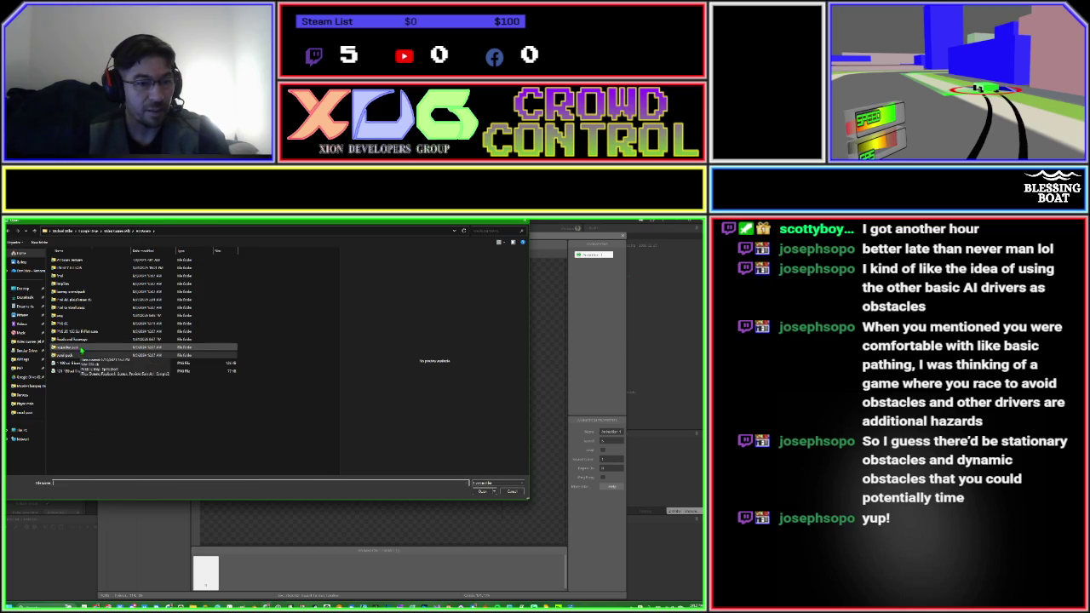
pyautogui.doubleClick(84, 340)
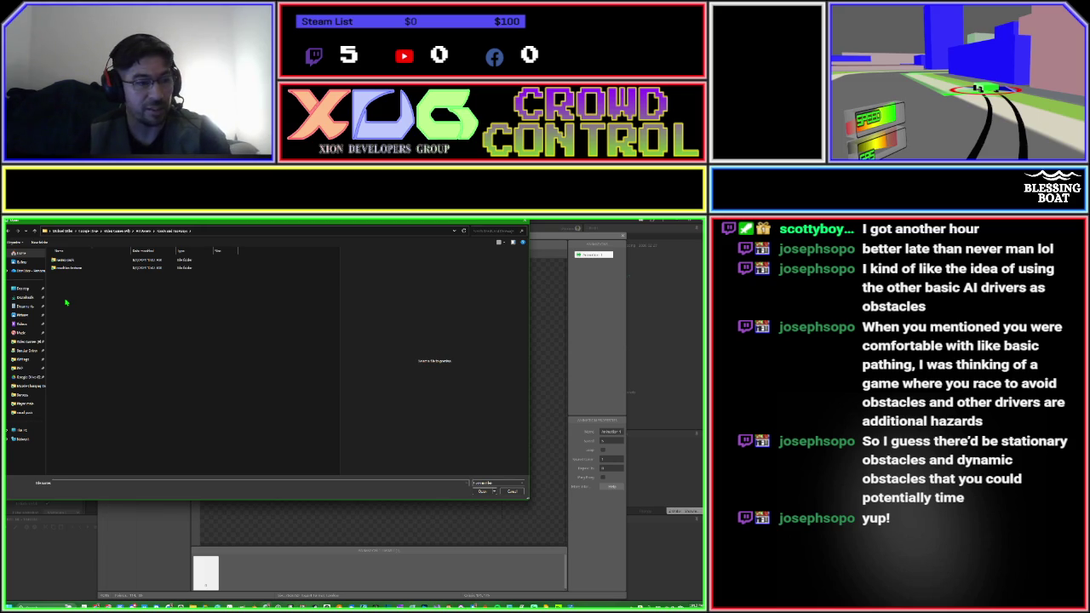
pyautogui.doubleClick(66, 268)
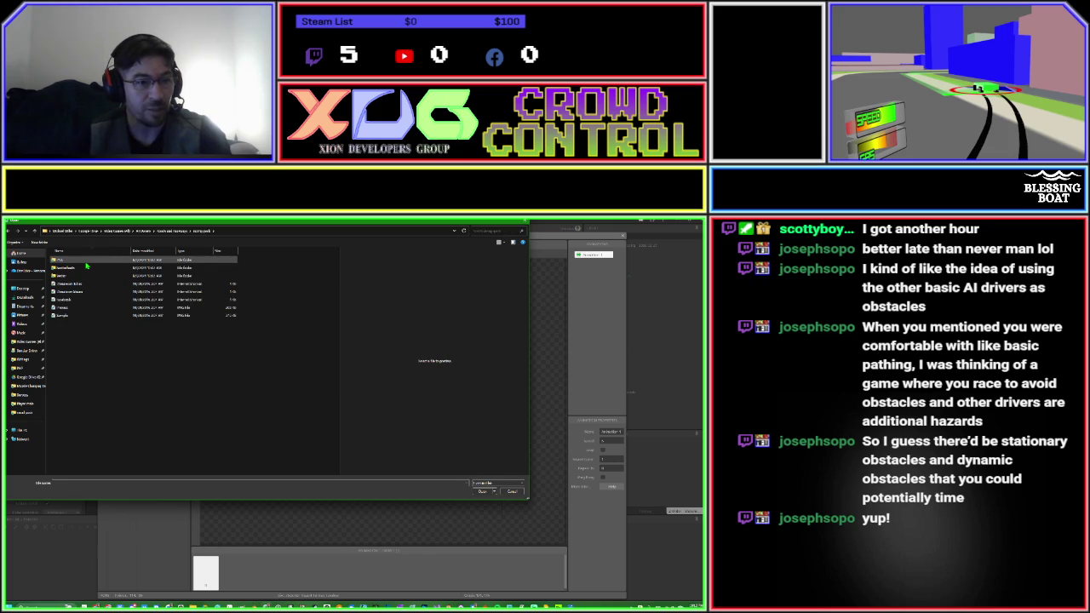
pyautogui.doubleClick(86, 264)
pyautogui.doubleClick(86, 261)
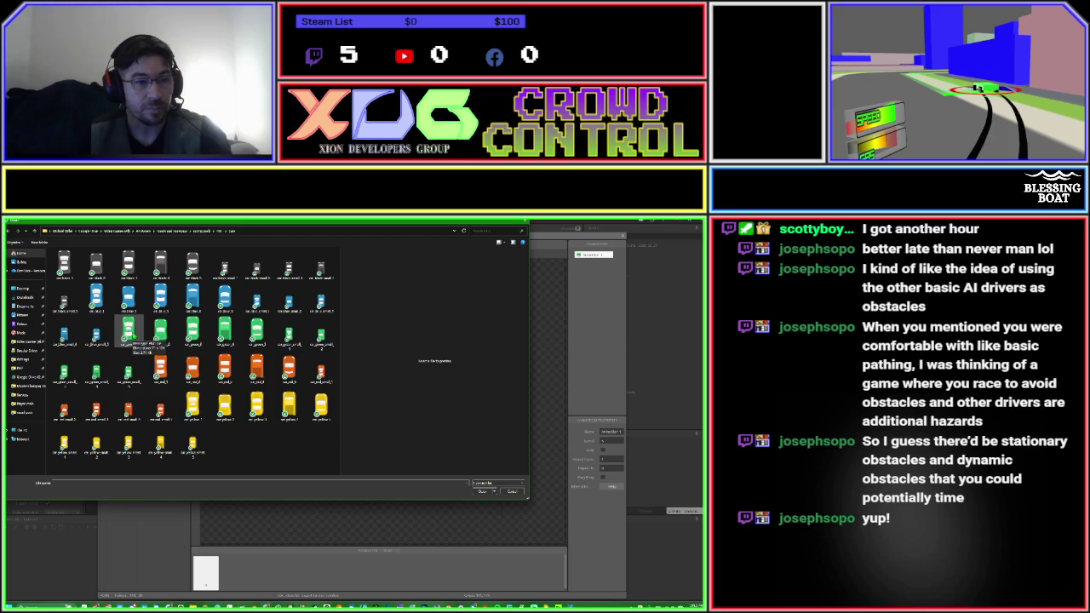
pyautogui.doubleClick(130, 330)
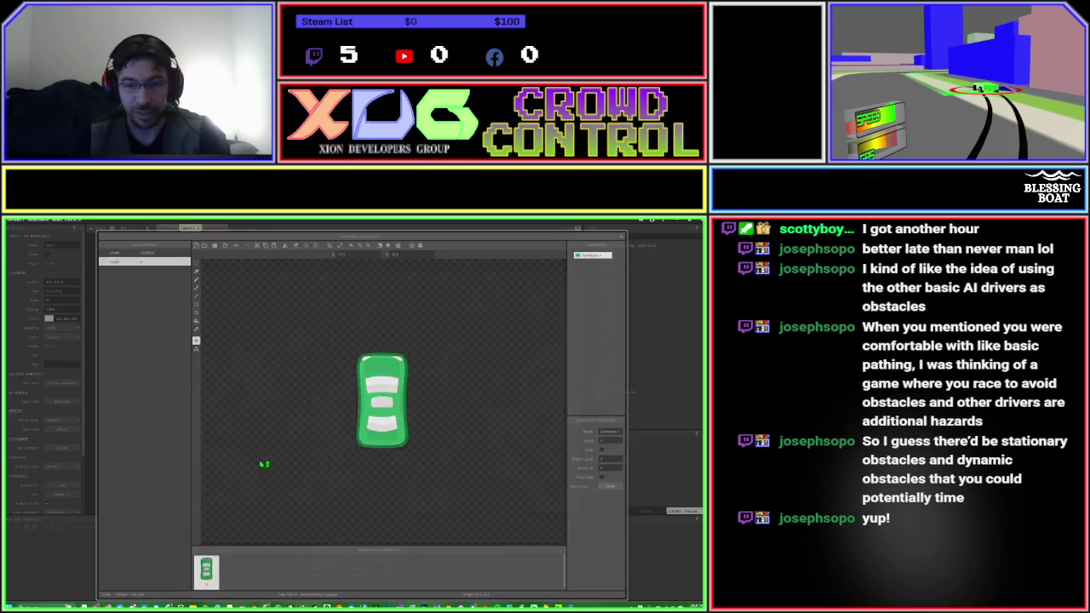
# Create a new subfolder under Object types and move the car sprite into it.
pyautogui.press('Escape')
pyautogui.rightClick(610, 294)
pyautogui.click(619, 310)
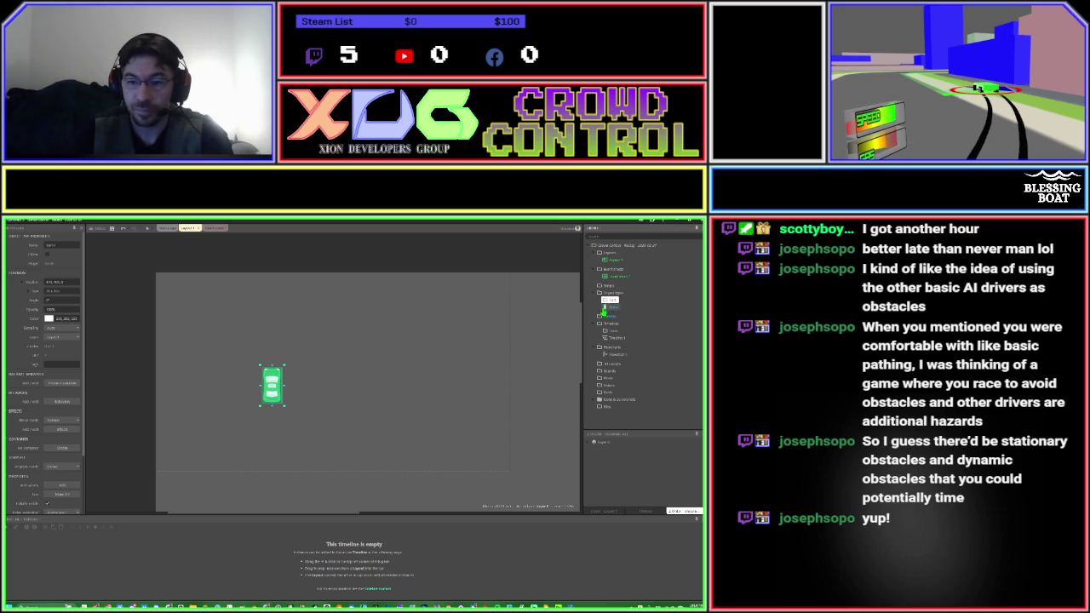
pyautogui.moveTo(604, 310); pyautogui.dragTo(613, 308)
# Rename the car sprite object to 'Player'.
pyautogui.click(621, 310)
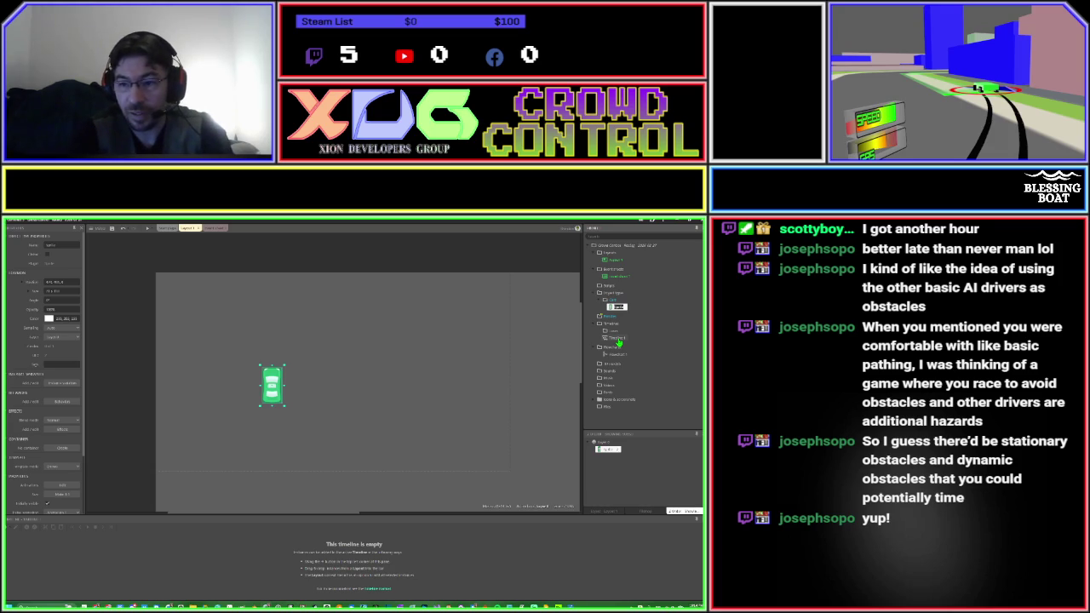
pyautogui.write('Player')
pyautogui.press('Return')
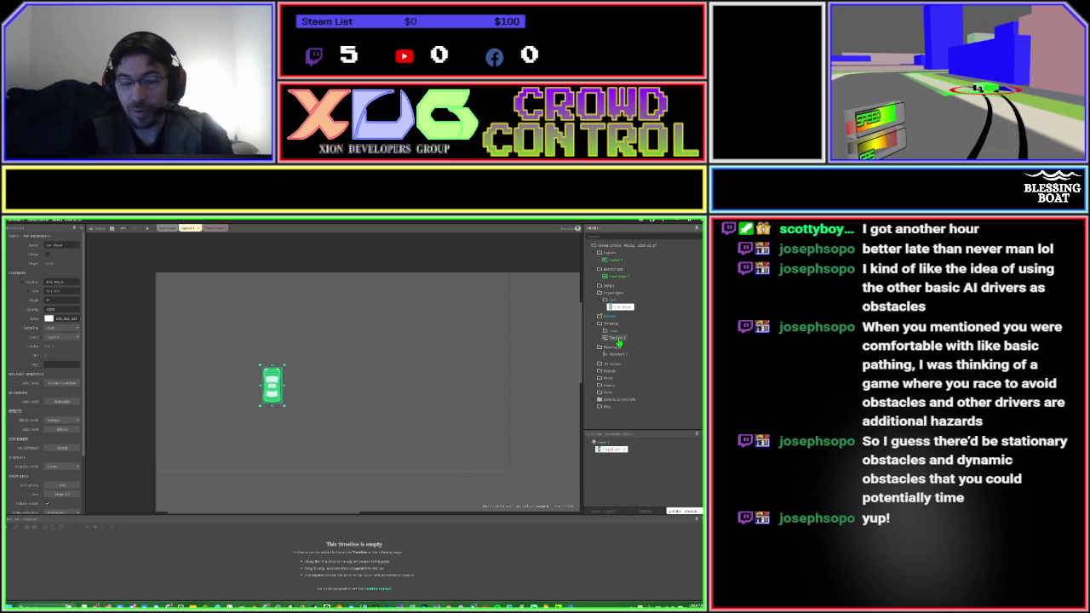
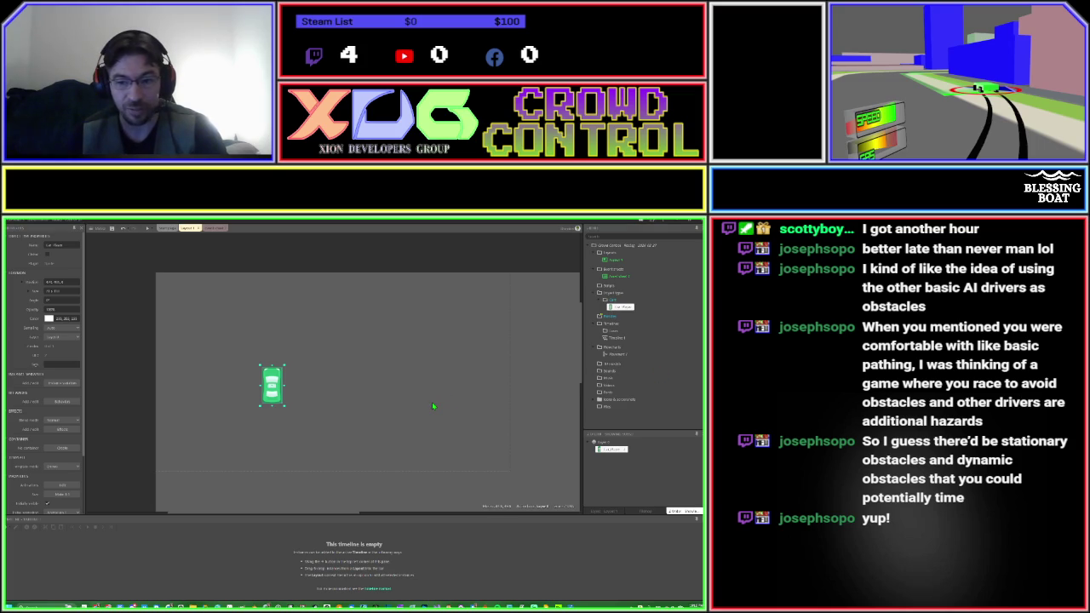
# Add the Car movement behavior to the Car_Player object via its Behaviors list.
pyautogui.click(324, 411)
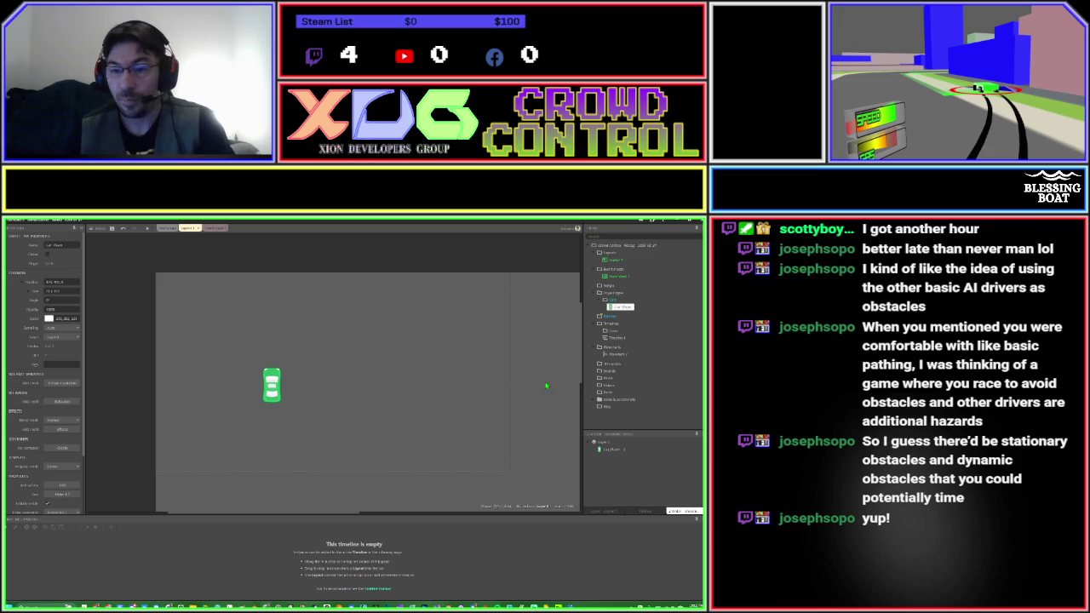
pyautogui.rightClick(612, 307)
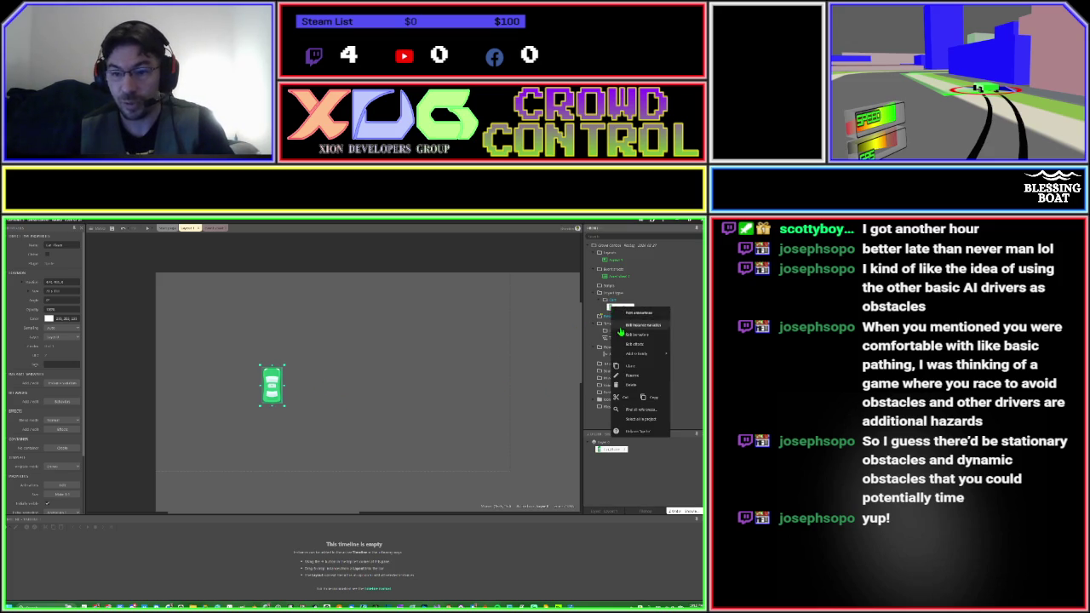
pyautogui.click(637, 334)
pyautogui.click(358, 453)
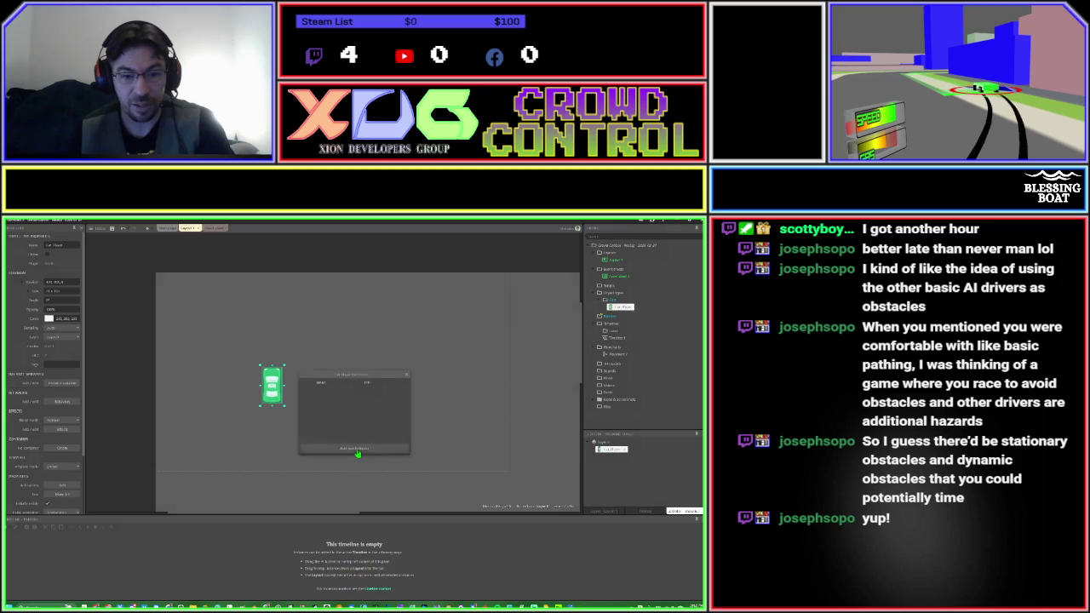
pyautogui.write('car')
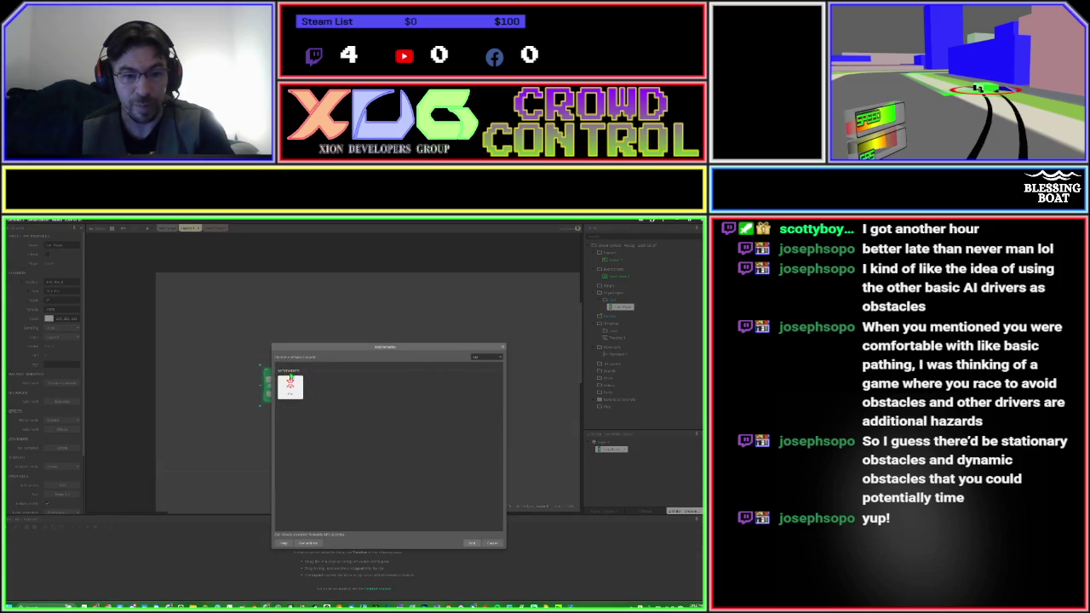
pyautogui.click(289, 389)
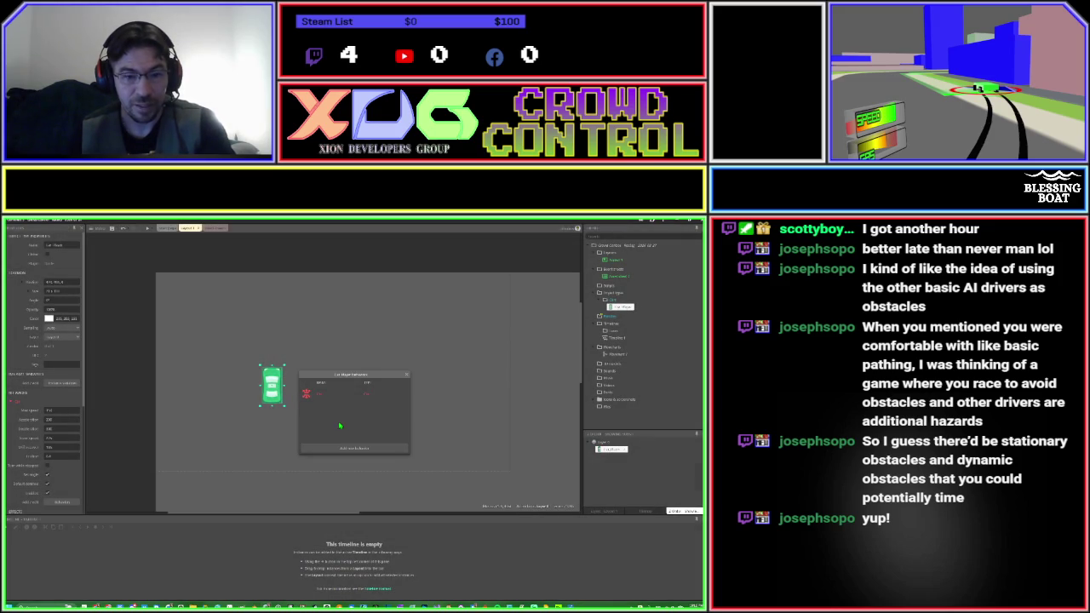
pyautogui.click(404, 379)
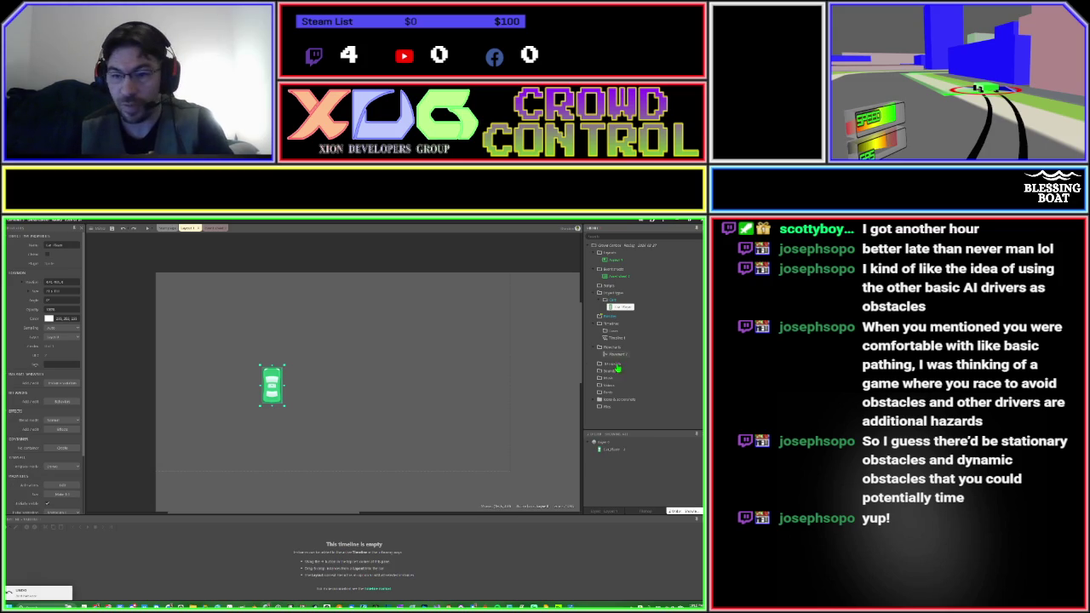
# Add a new family holding Car_Player and name it 'Cars'.
pyautogui.rightClick(605, 321)
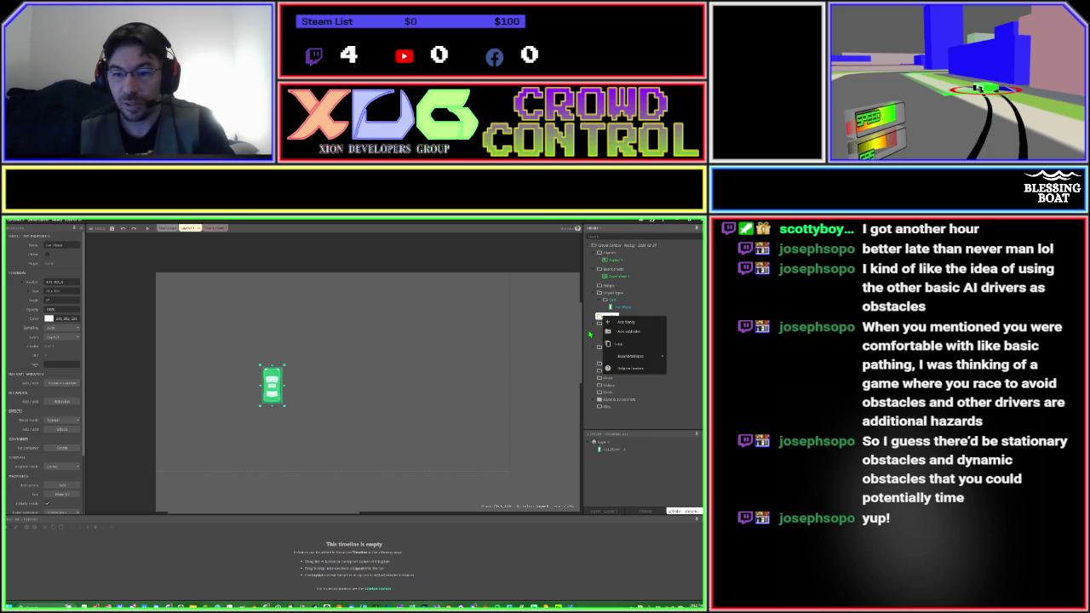
pyautogui.click(592, 333)
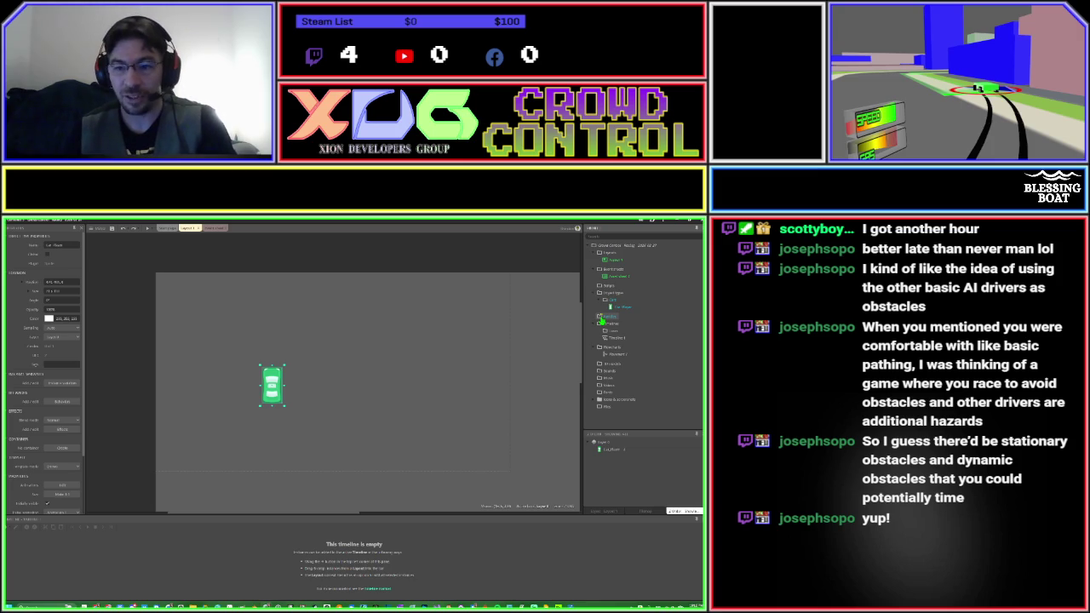
pyautogui.rightClick(601, 319)
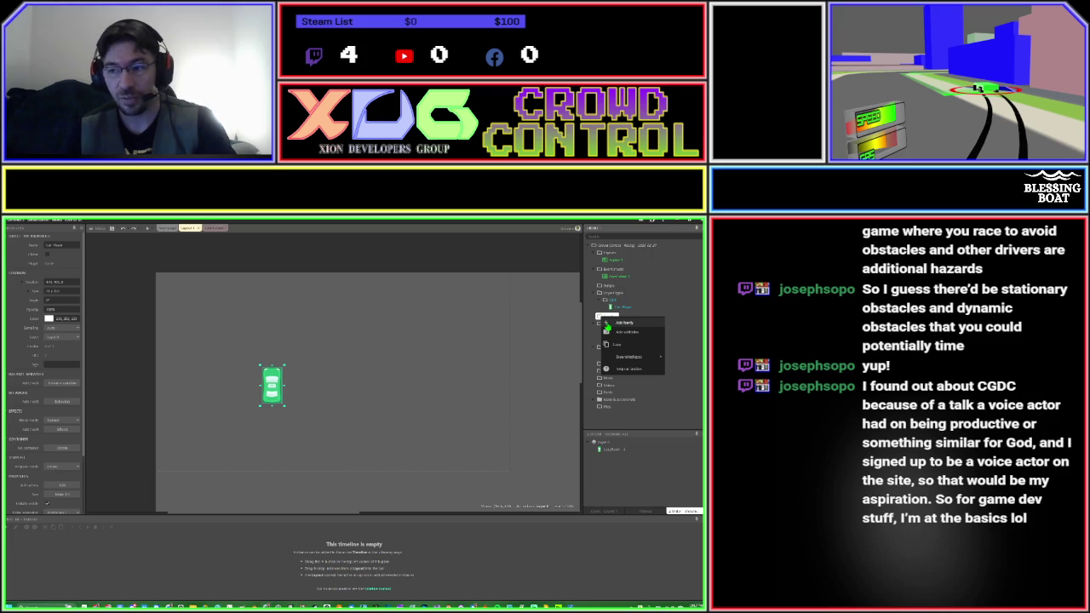
pyautogui.click(606, 323)
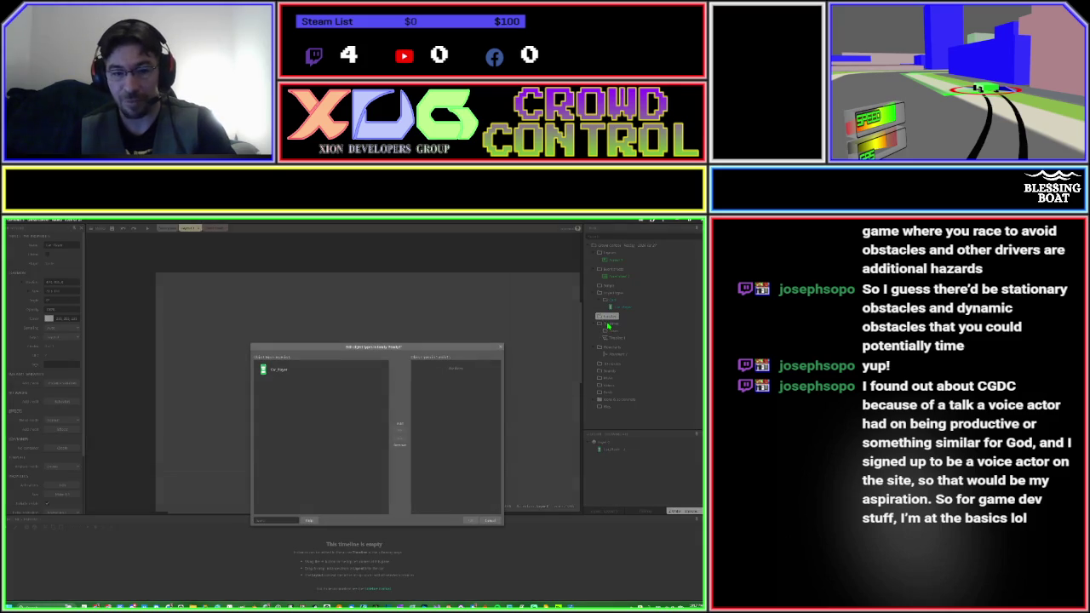
pyautogui.doubleClick(262, 371)
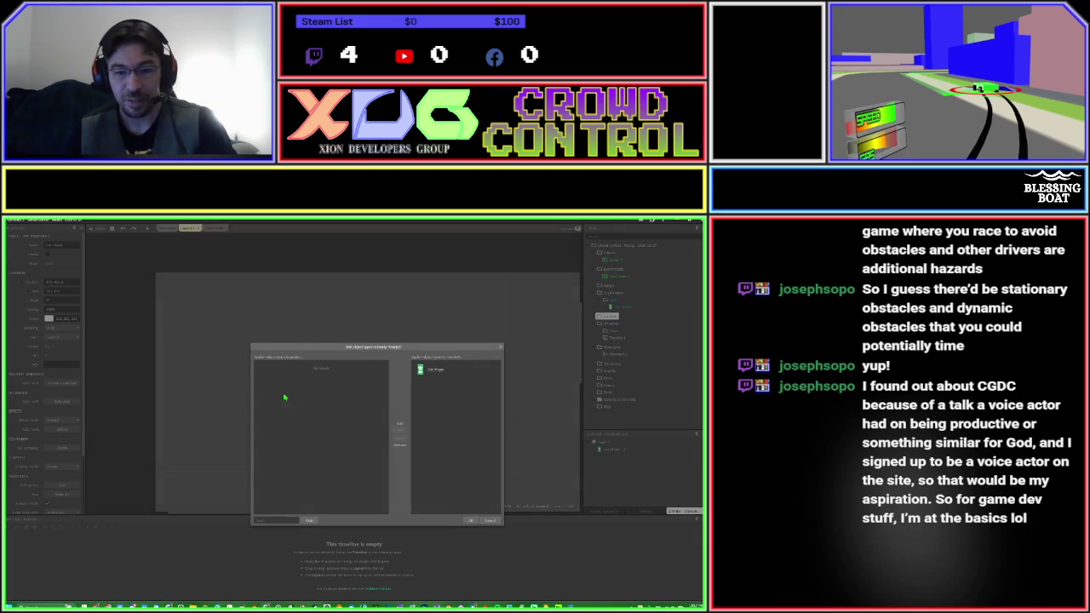
pyautogui.click(470, 521)
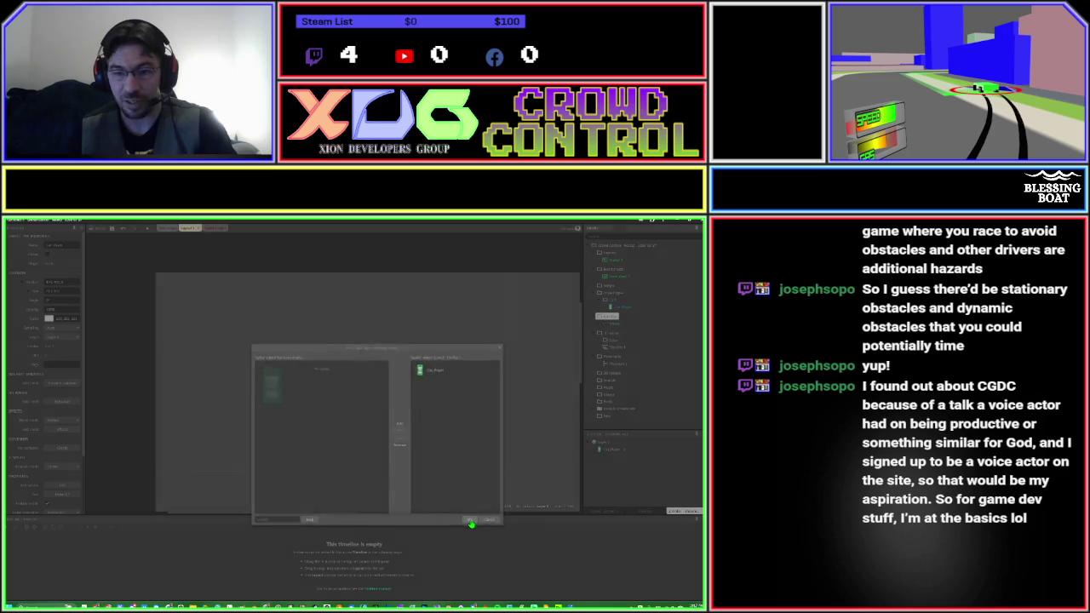
pyautogui.write('Cars')
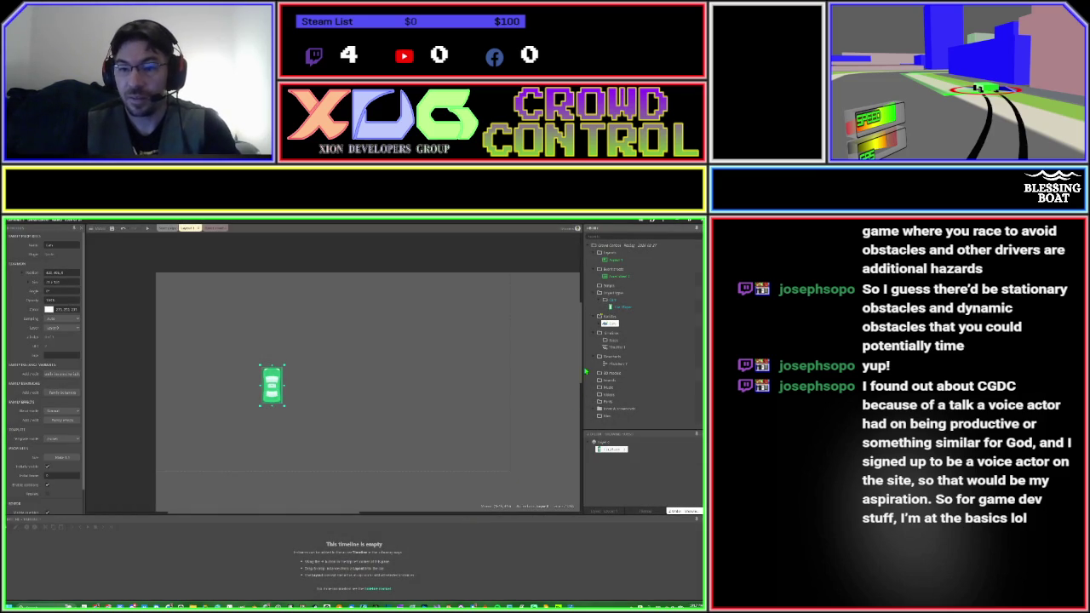
# Create a new Sprite object placed to the right of the green car.
pyautogui.rightClick(606, 303)
pyautogui.click(620, 307)
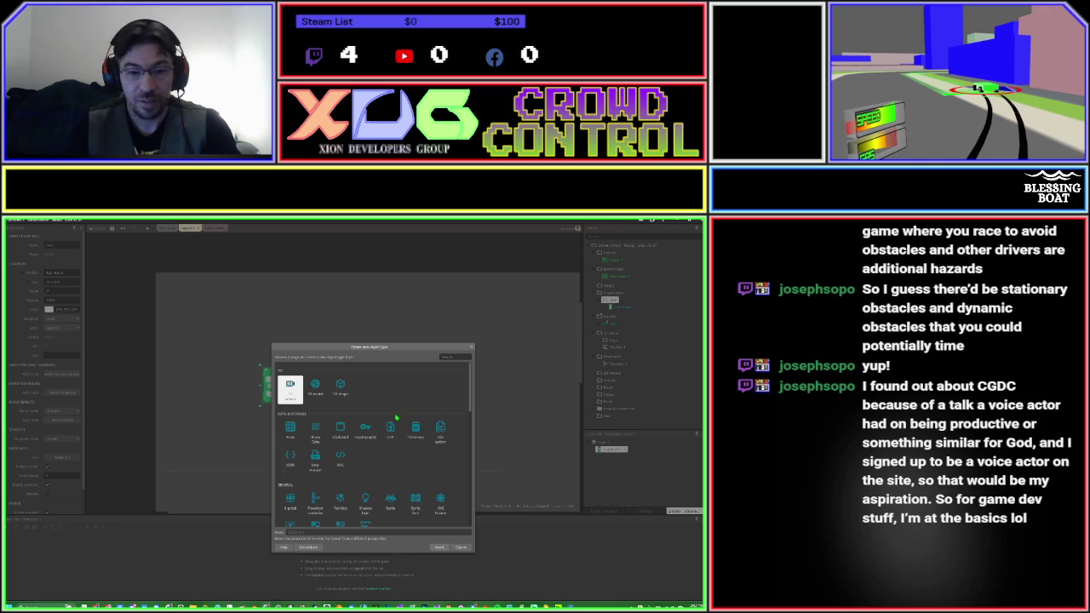
pyautogui.write('sprite')
pyautogui.press('Return')
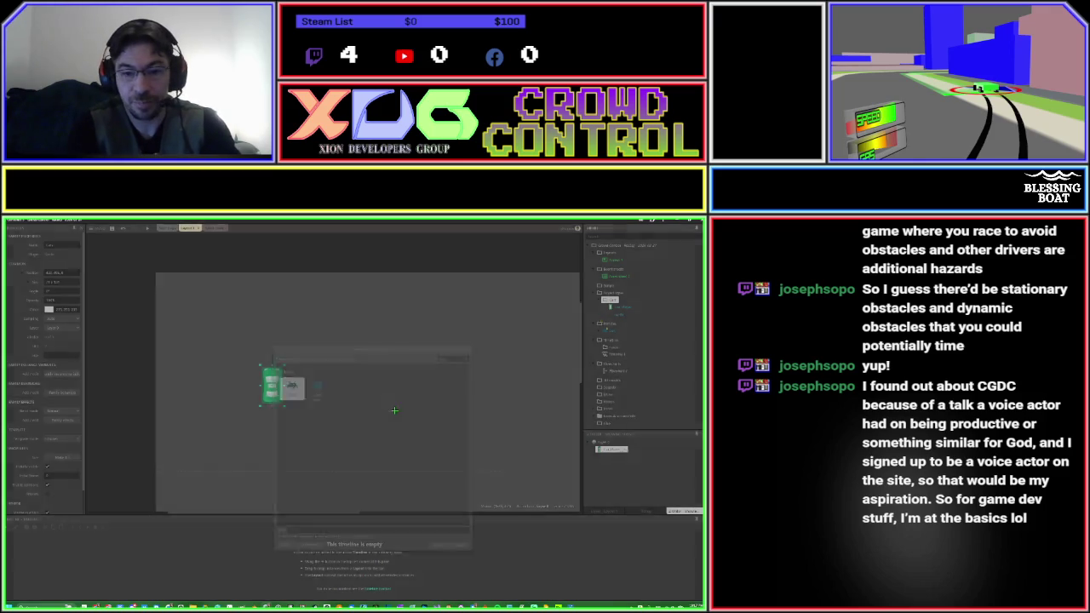
pyautogui.click(394, 410)
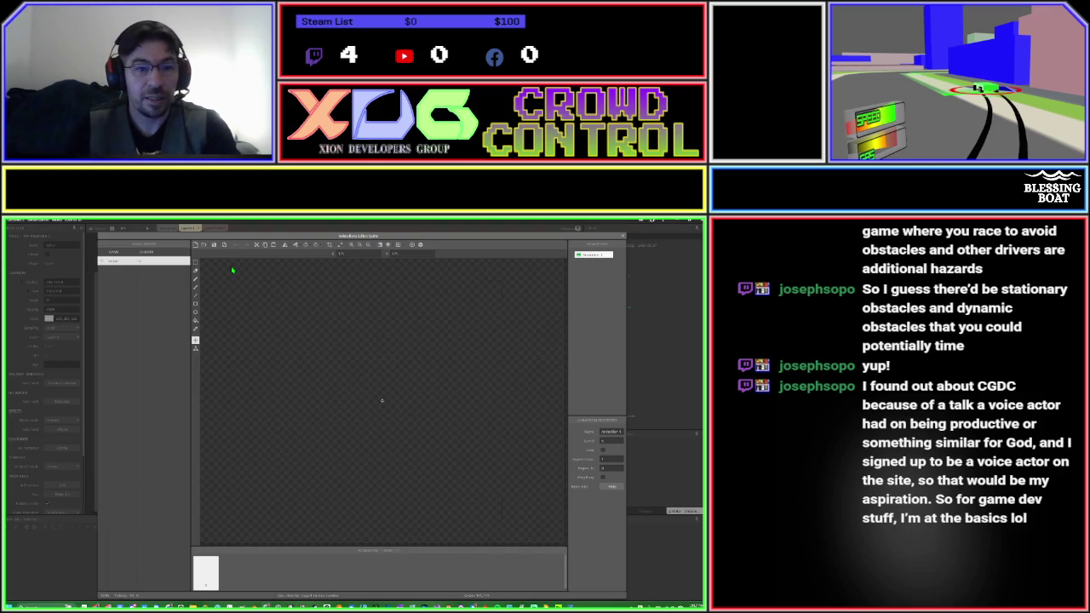
# Load the car_black_4 image into the new sprite and select it in the project.
pyautogui.click(203, 245)
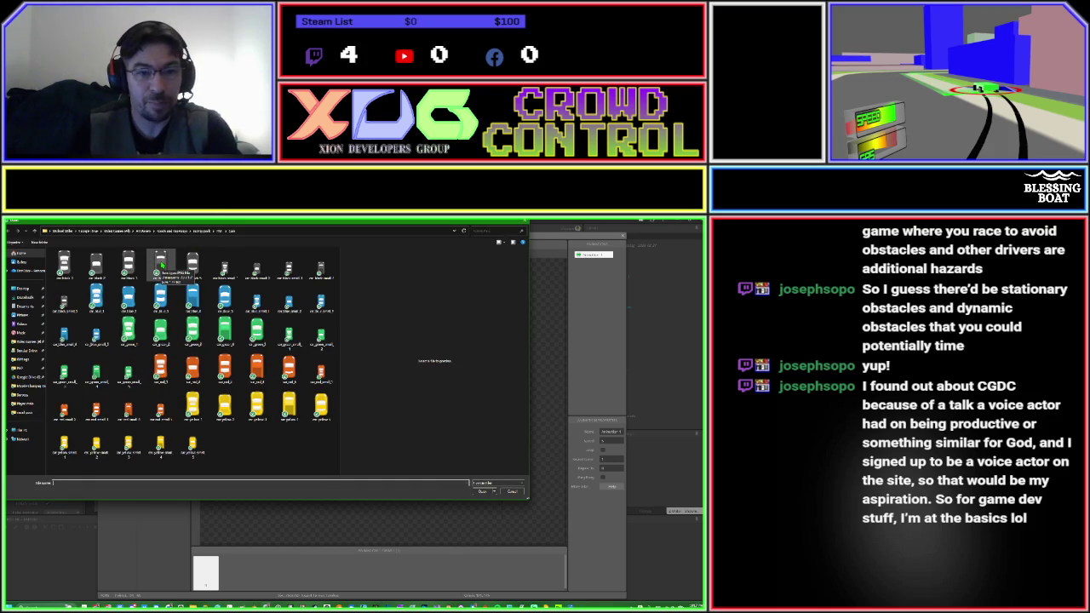
pyautogui.doubleClick(161, 265)
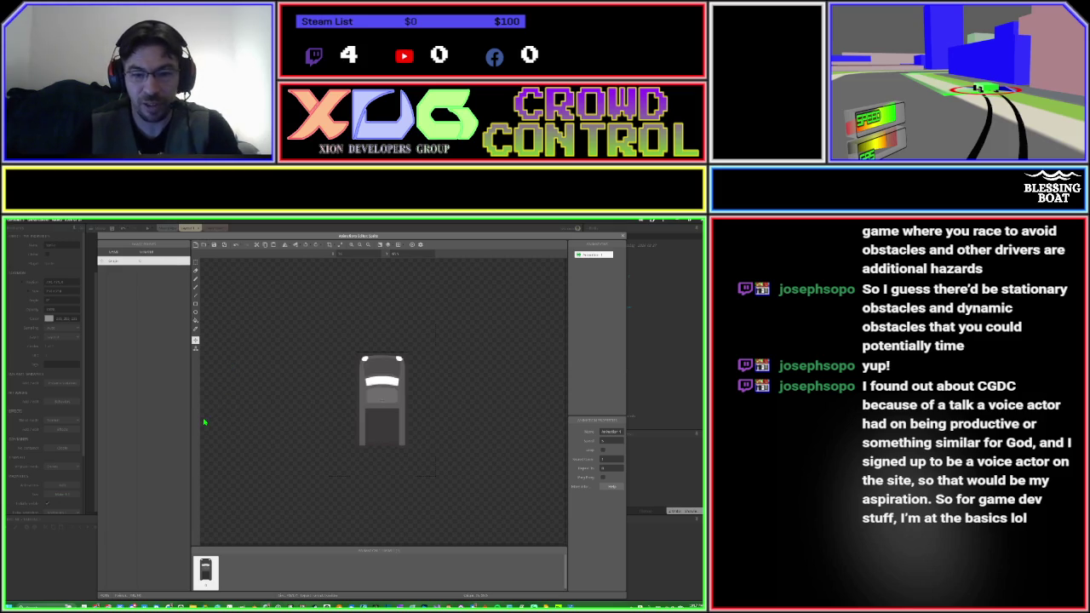
pyautogui.click(622, 236)
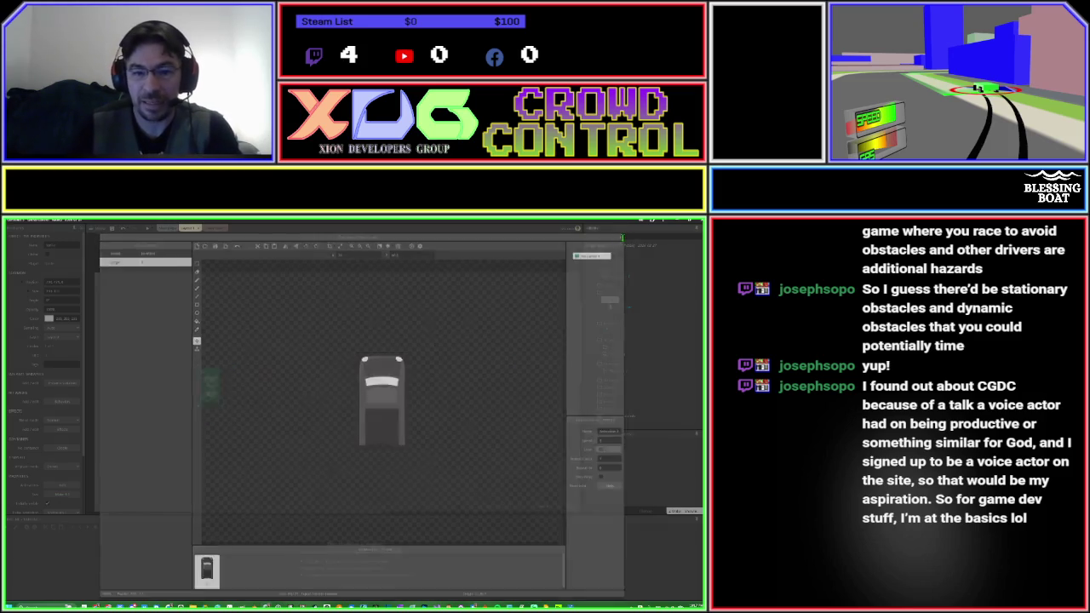
pyautogui.click(617, 315)
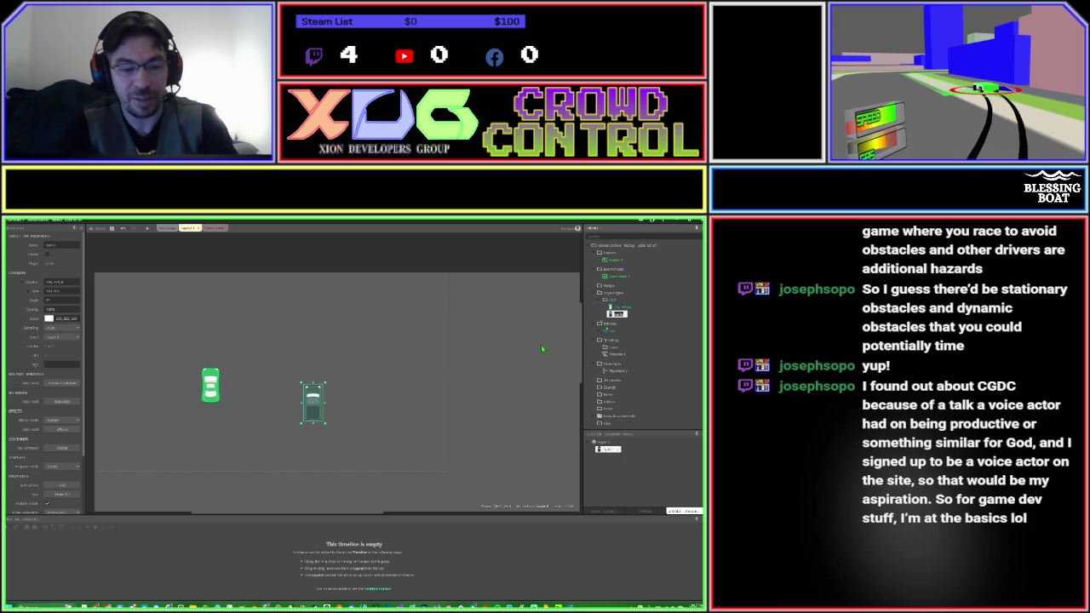
# Confirm the name Car_Enemy for the black car and deselect it.
pyautogui.press('Return')
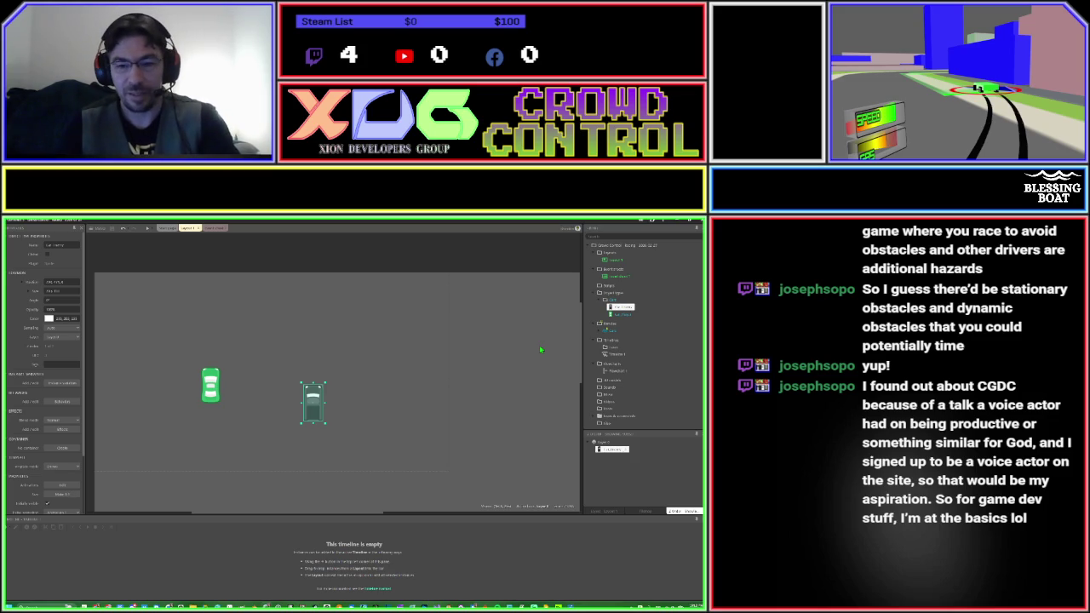
pyautogui.click(406, 379)
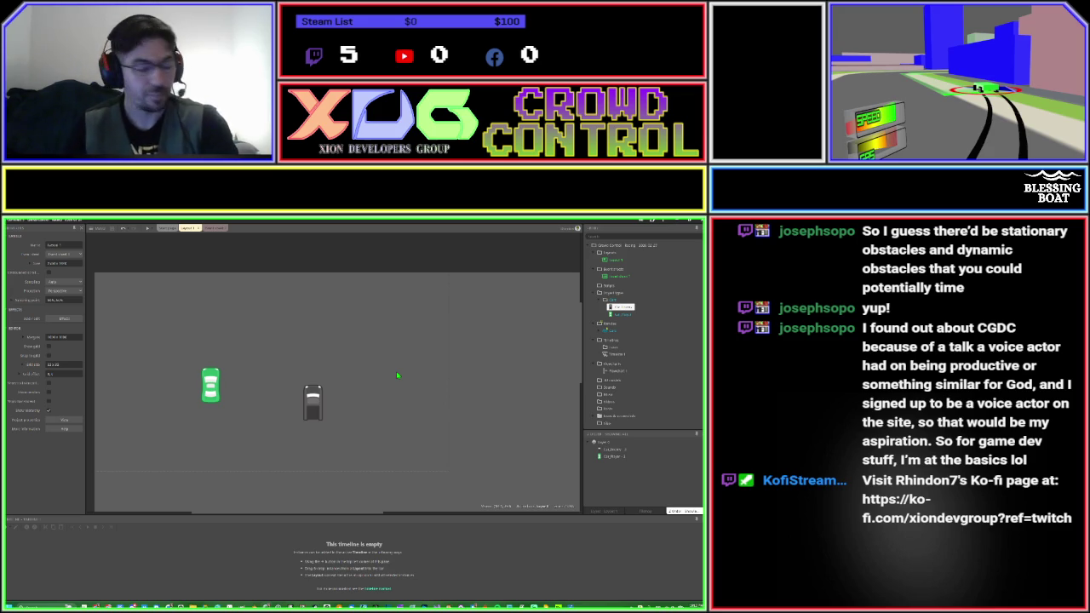
pyautogui.moveTo(313, 398)
pyautogui.mouseDown()
pyautogui.moveTo(288, 390)
pyautogui.moveTo(310, 389)
pyautogui.mouseUp()
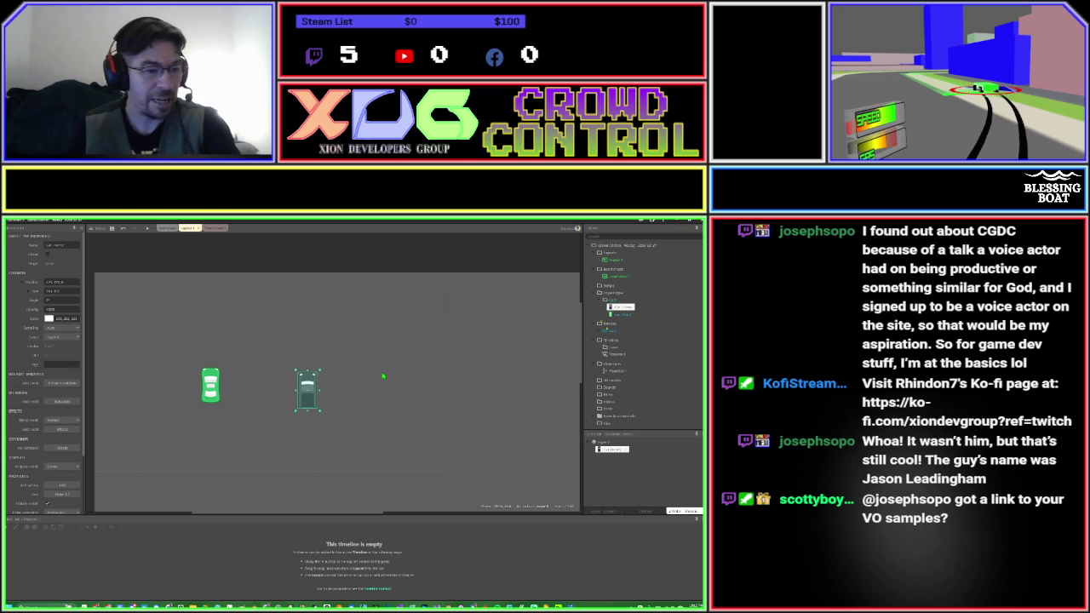
pyautogui.click(380, 392)
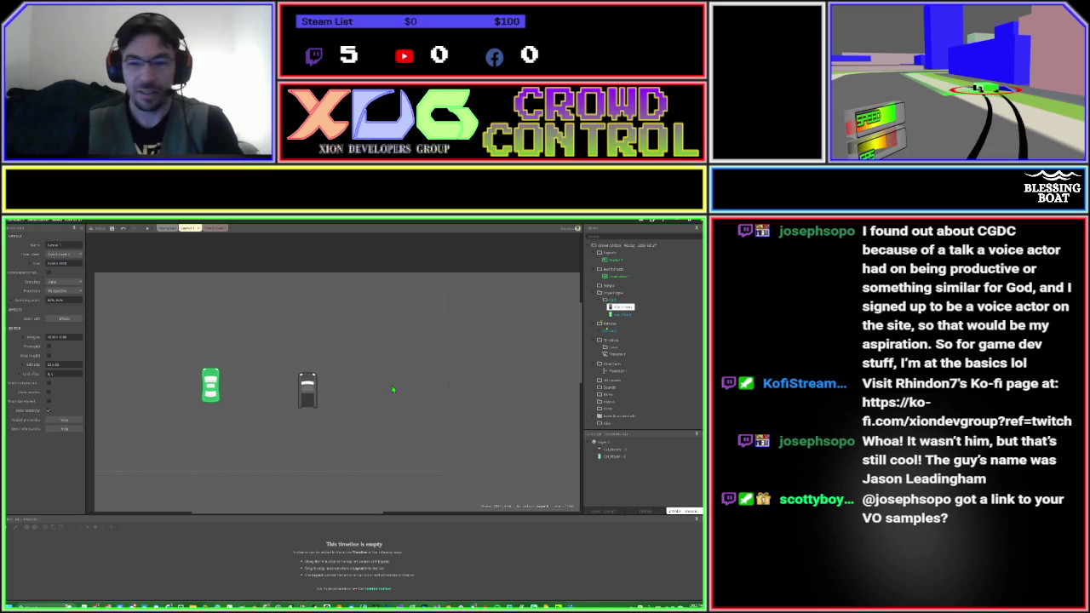
pyautogui.click(600, 334)
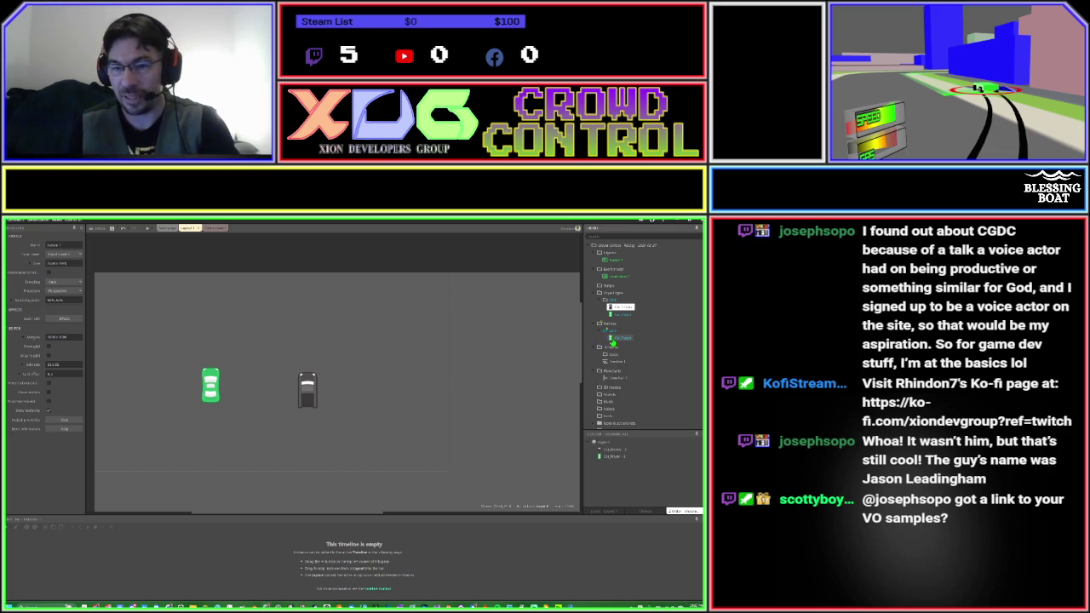
pyautogui.click(611, 311)
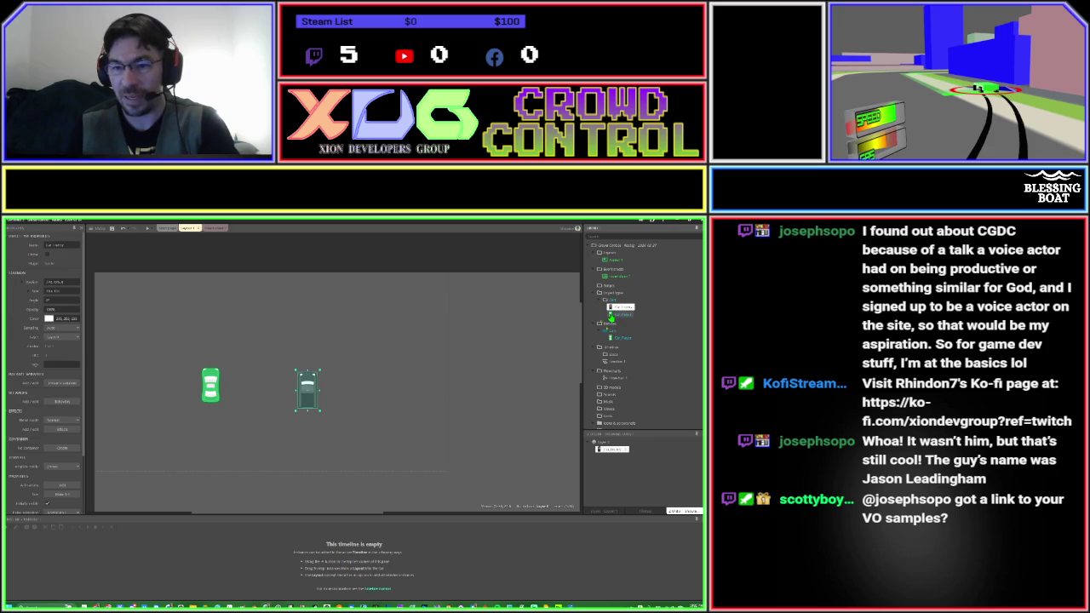
pyautogui.click(613, 315)
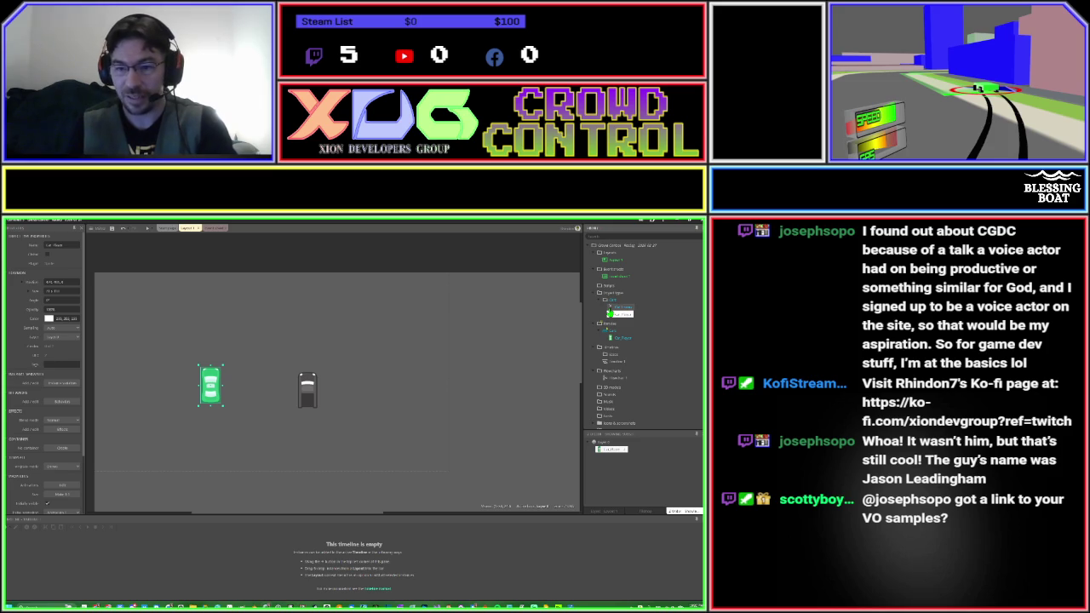
pyautogui.moveTo(610, 313)
pyautogui.mouseDown()
pyautogui.moveTo(606, 351)
pyautogui.moveTo(608, 336)
pyautogui.mouseUp()
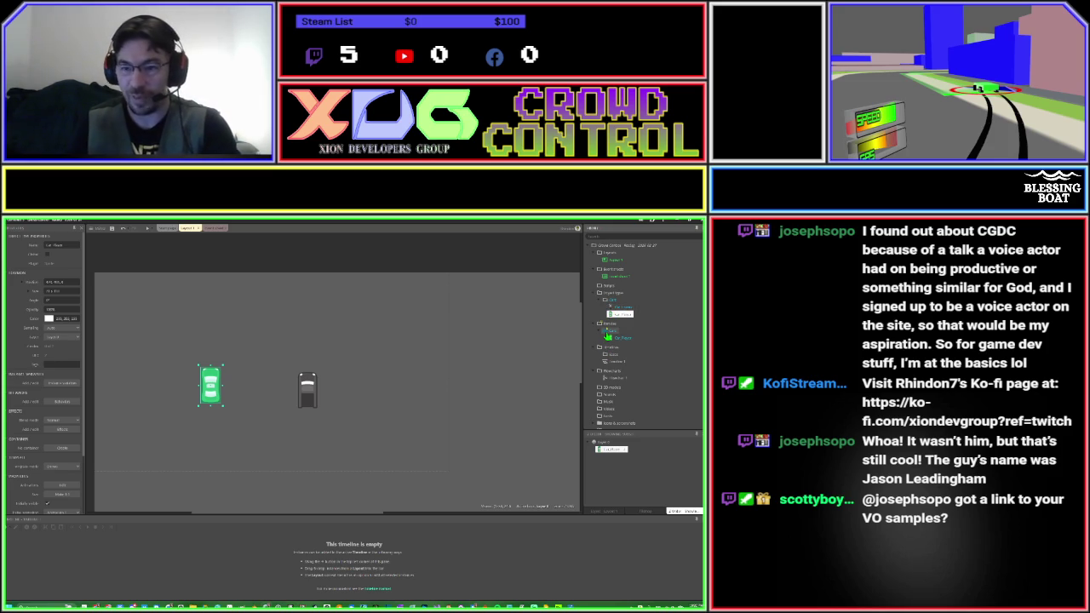
pyautogui.moveTo(608, 336); pyautogui.dragTo(606, 338)
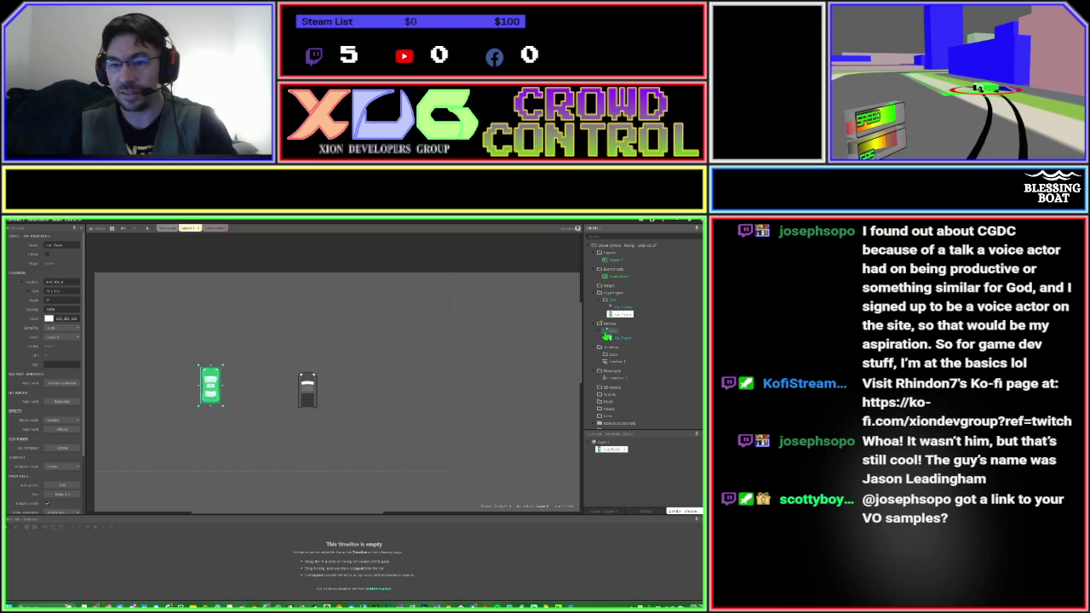
# Add Car_Enemy to the Cars family's members alongside Car_Player.
pyautogui.rightClick(607, 333)
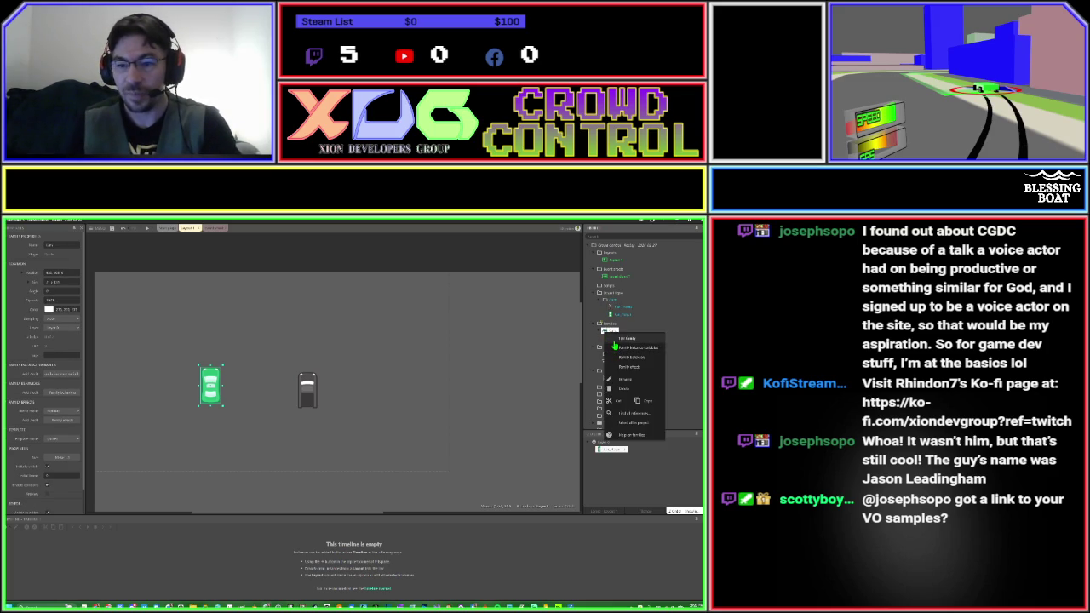
pyautogui.click(614, 340)
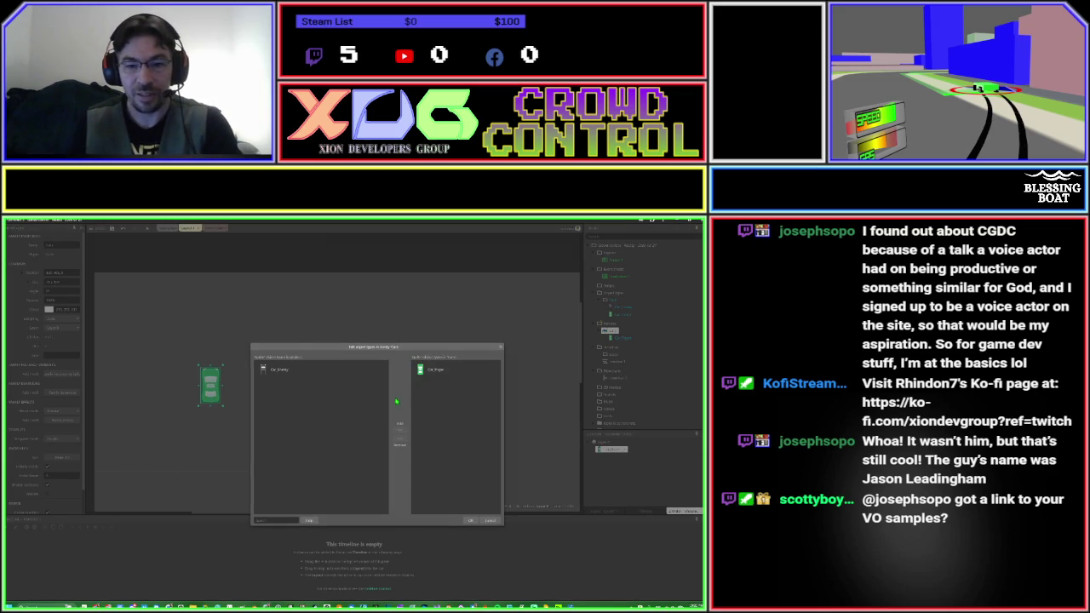
pyautogui.click(426, 373)
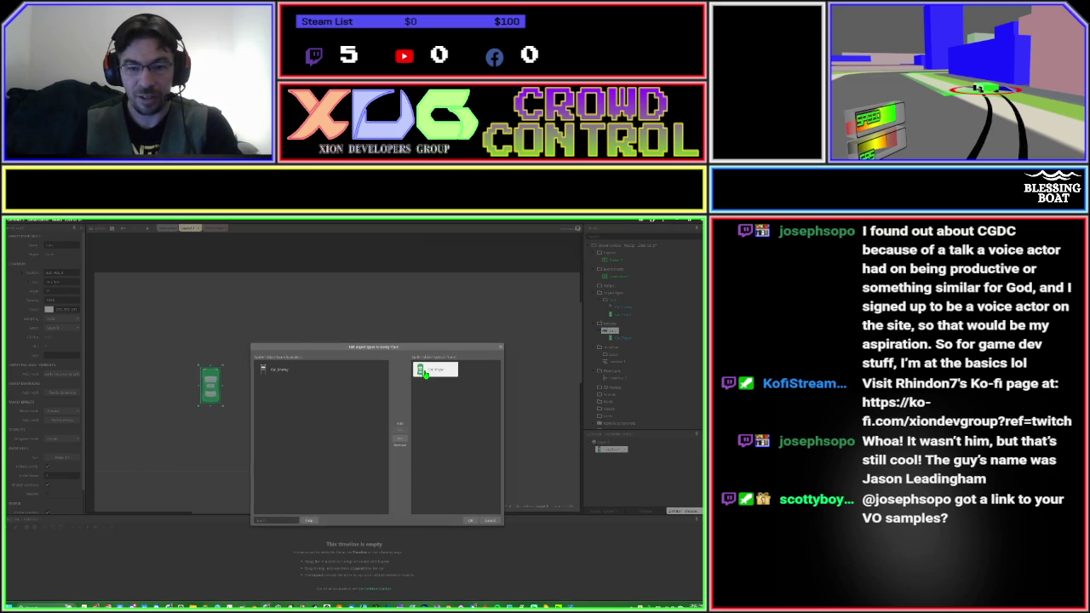
pyautogui.click(283, 372)
pyautogui.click(398, 427)
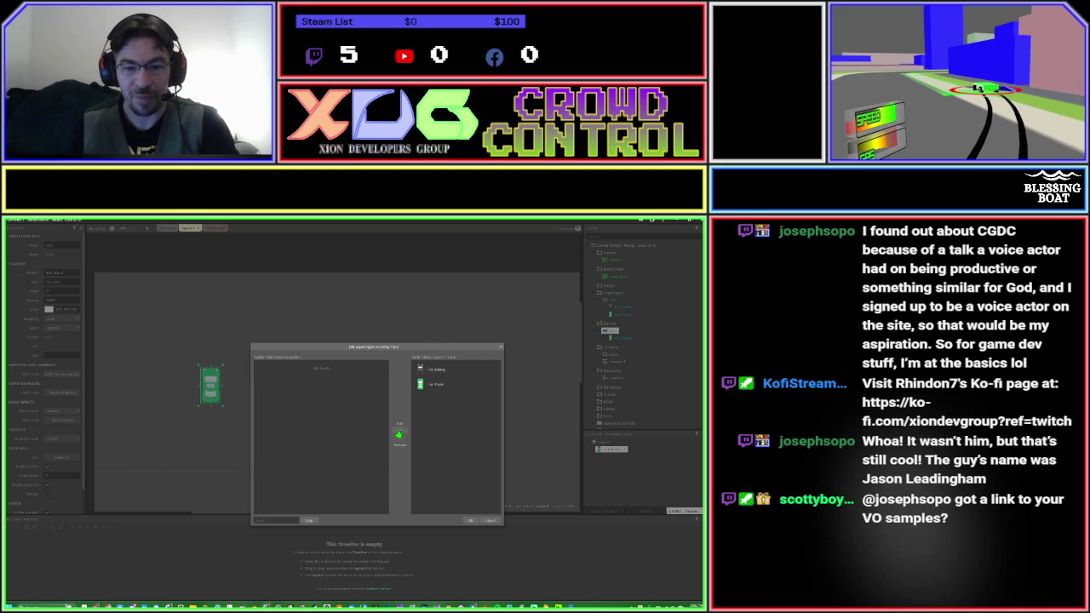
pyautogui.click(467, 521)
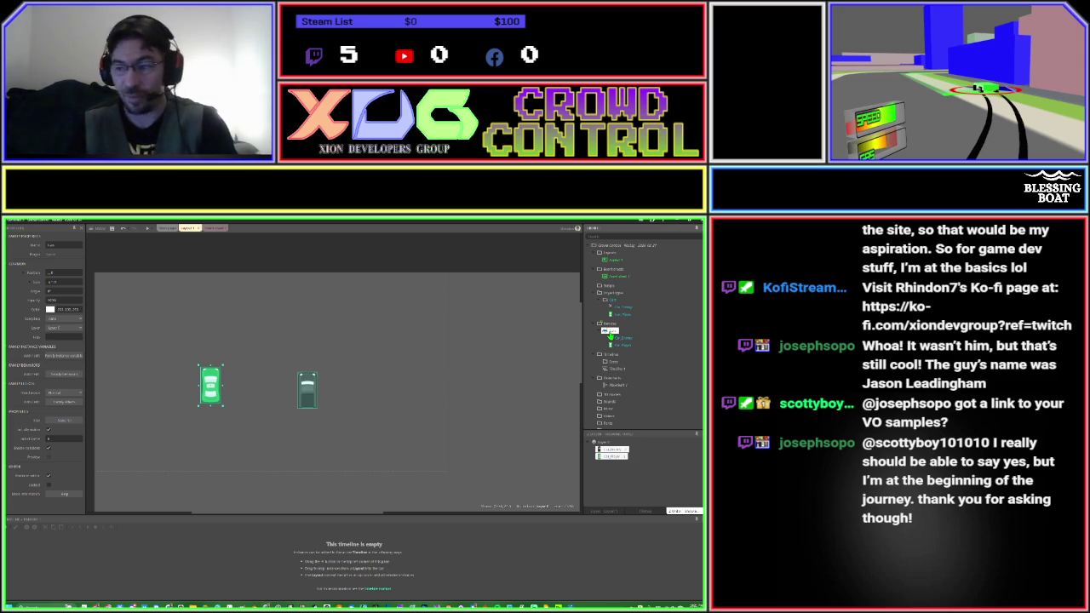
pyautogui.click(439, 368)
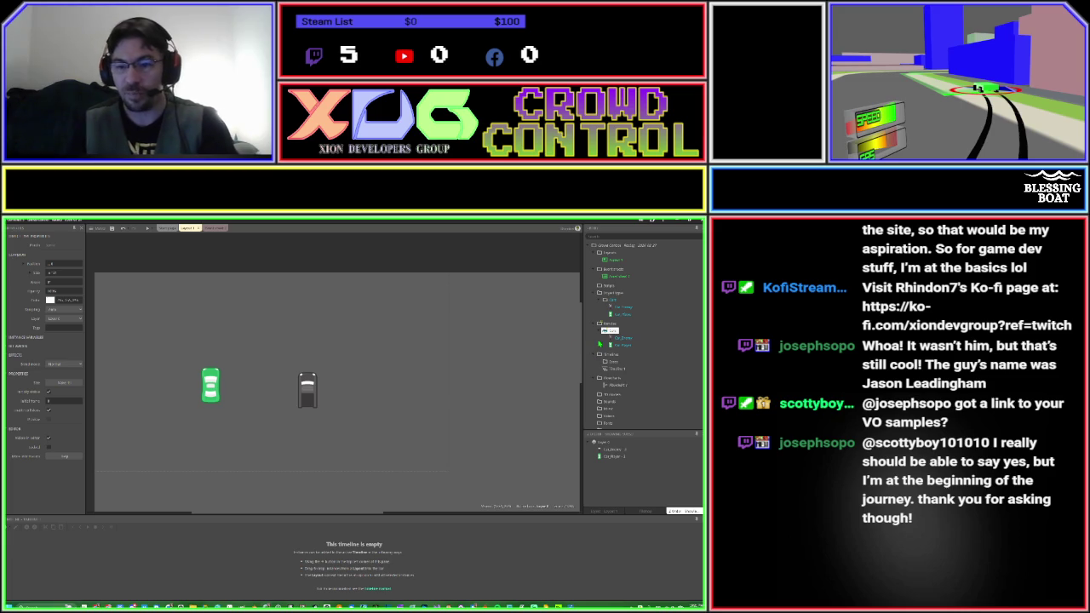
pyautogui.rightClick(606, 333)
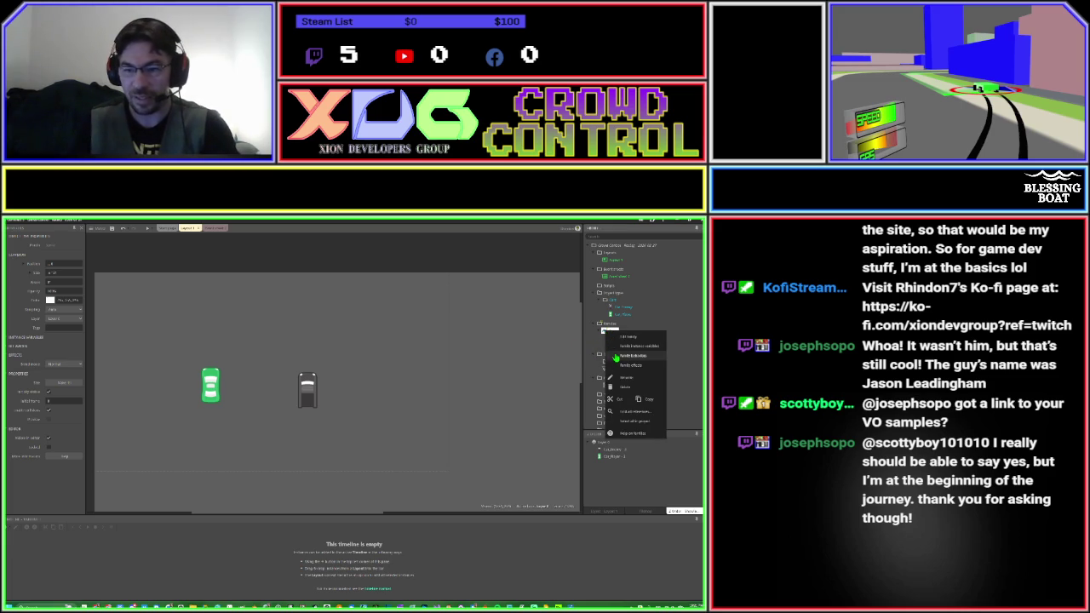
# Add the Car movement behavior to the Cars family's shared behaviors.
pyautogui.click(614, 356)
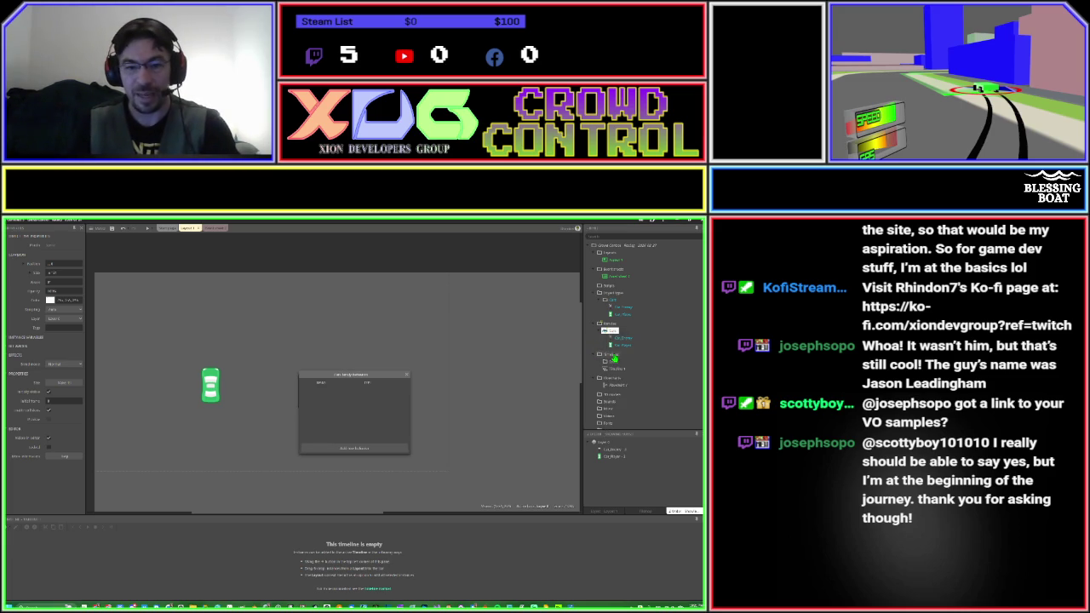
pyautogui.click(366, 451)
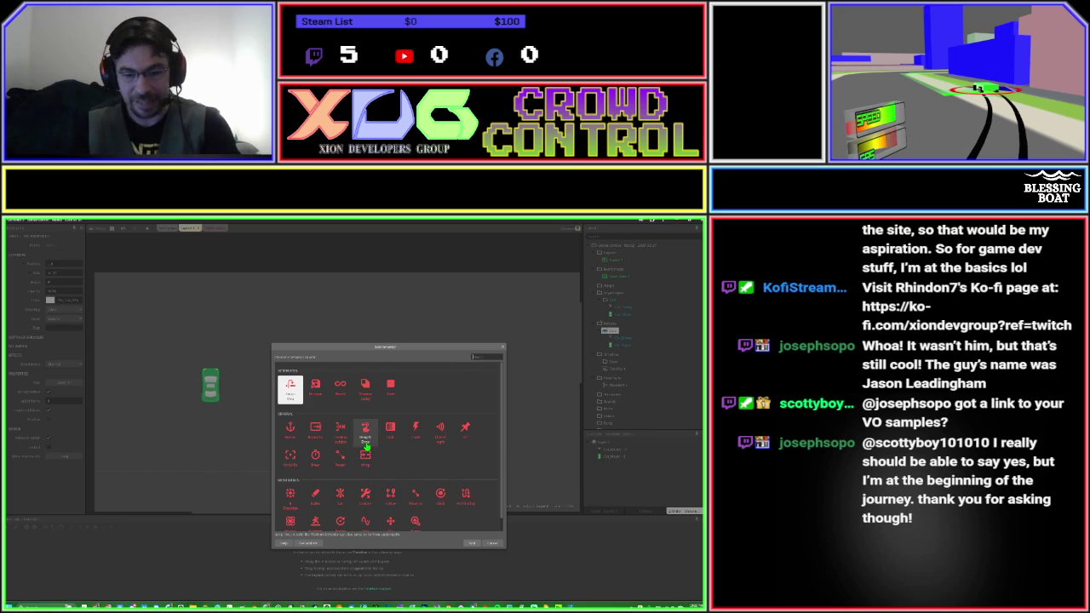
pyautogui.click(340, 494)
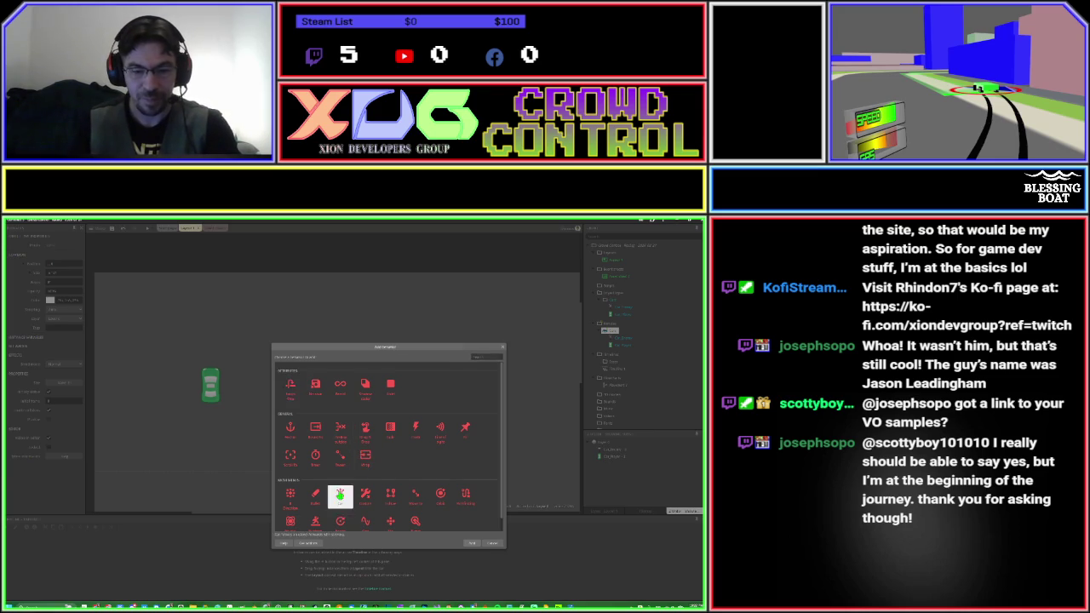
pyautogui.doubleClick(340, 494)
pyautogui.moveTo(406, 381); pyautogui.dragTo(405, 382)
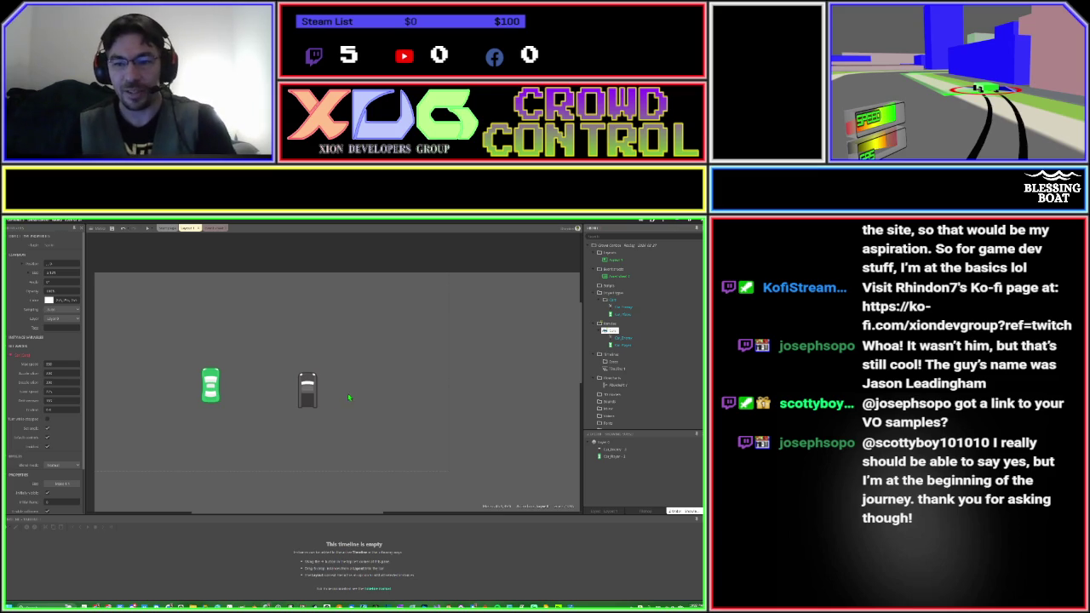
pyautogui.click(611, 339)
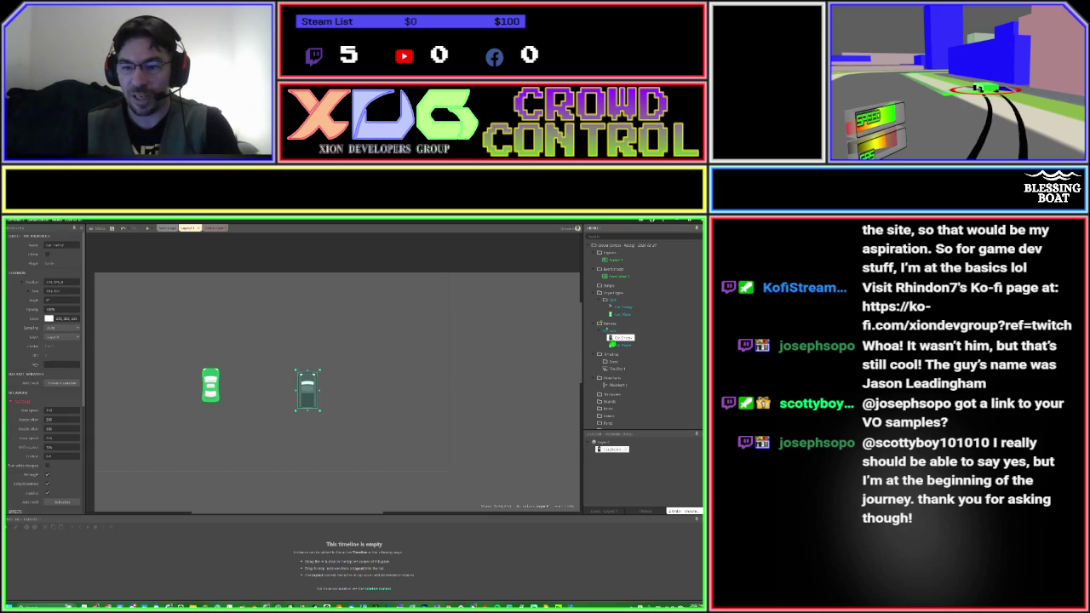
# Select Car_Player and check its Car behavior Max speed property.
pyautogui.click(611, 345)
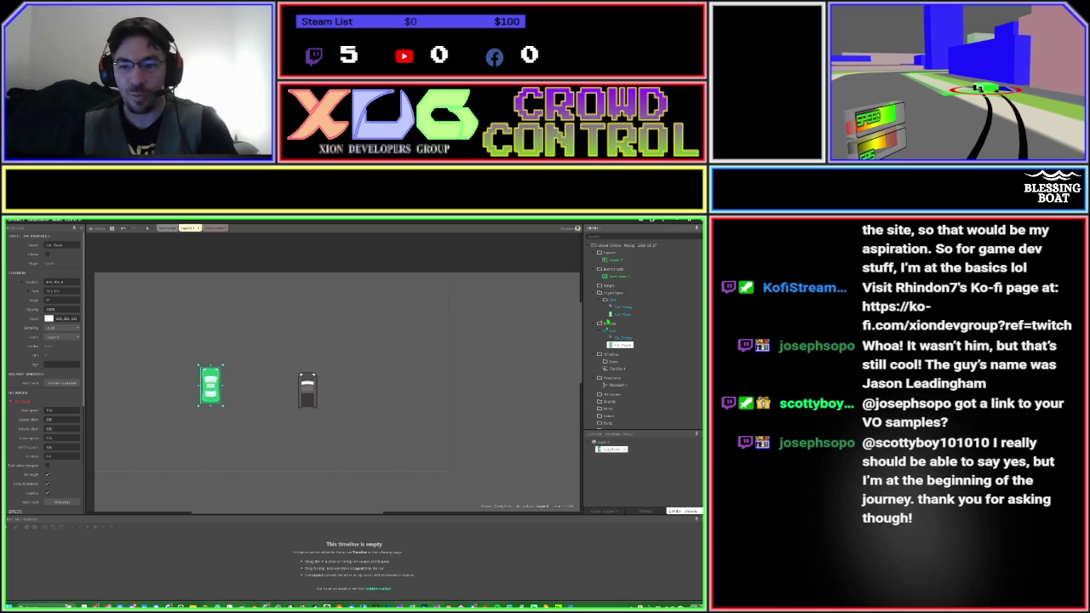
pyautogui.click(611, 315)
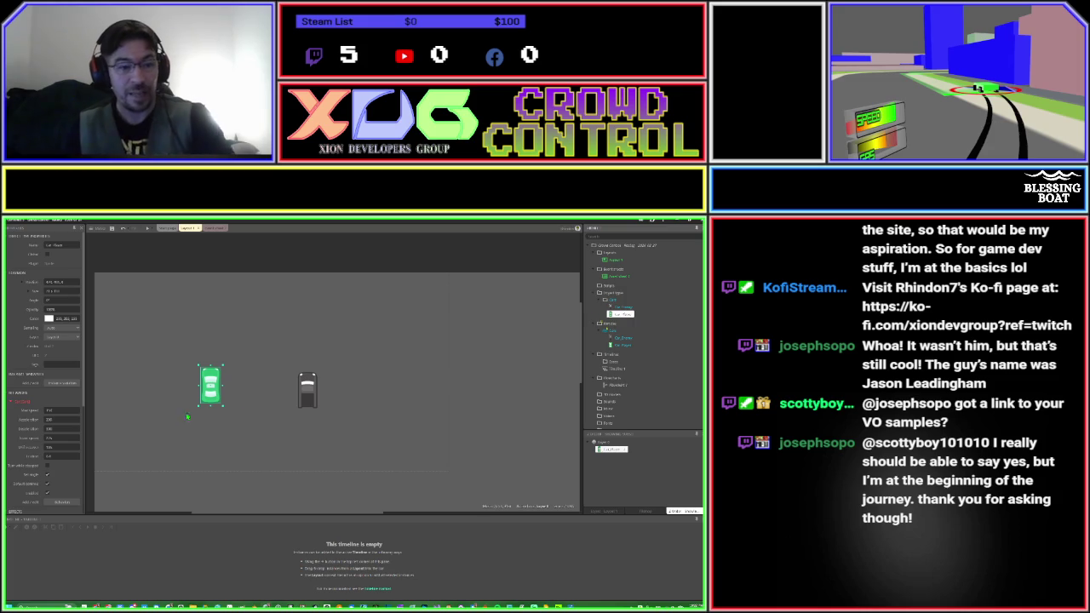
pyautogui.click(51, 410)
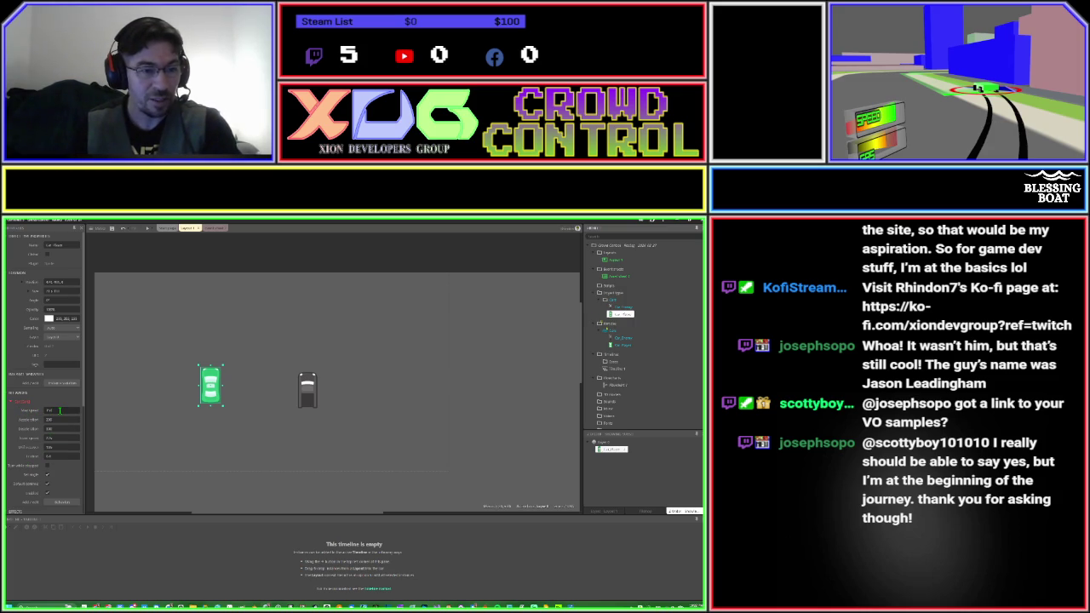
pyautogui.click(270, 400)
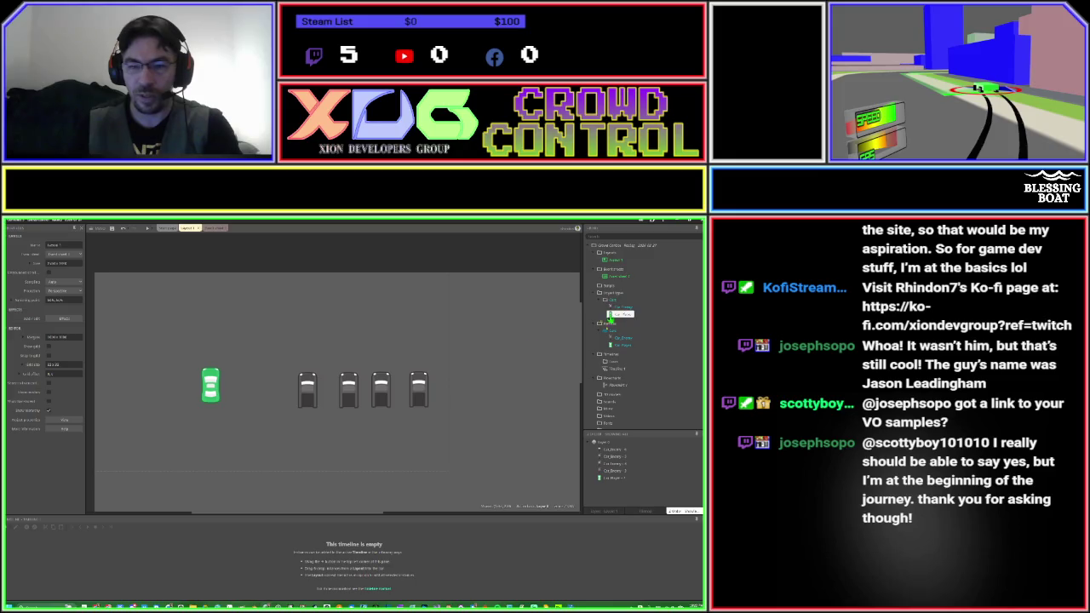
pyautogui.click(211, 394)
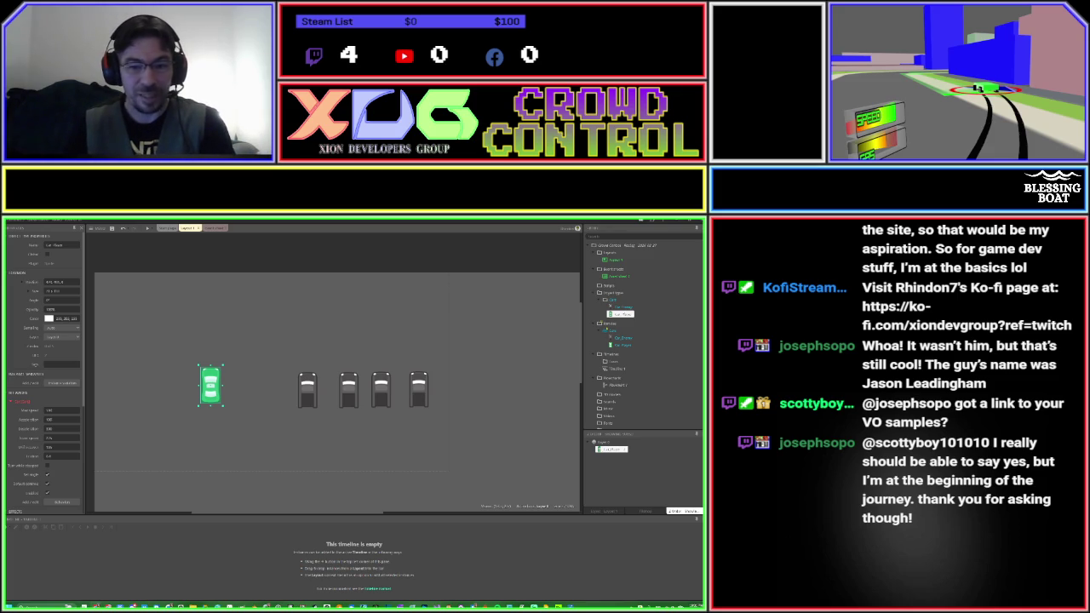
# Select the second and third gray enemy cars and begin editing their Max speed.
pyautogui.click(314, 344)
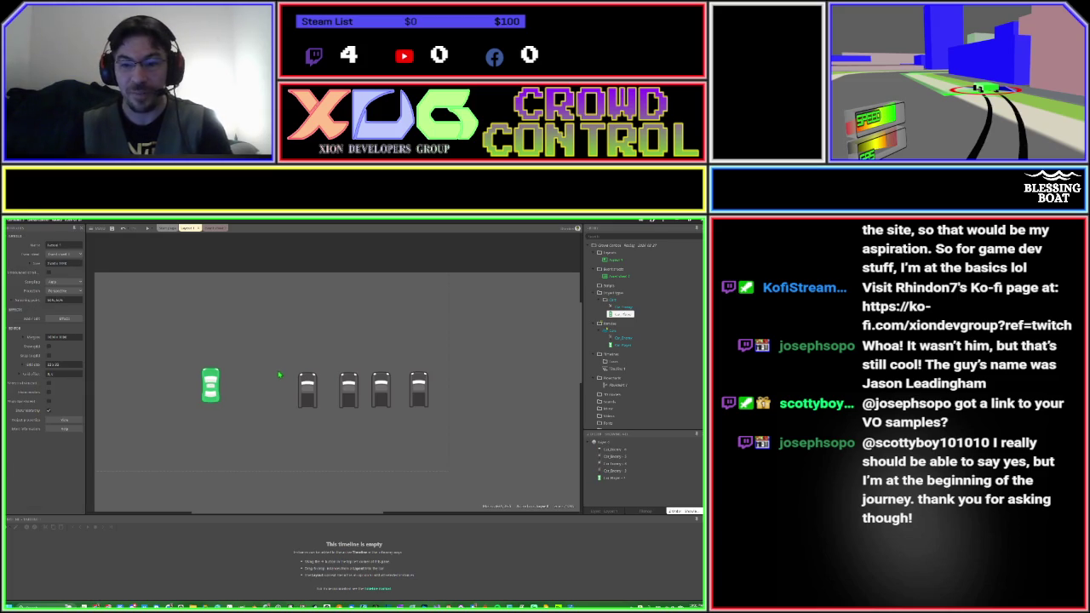
pyautogui.click(603, 334)
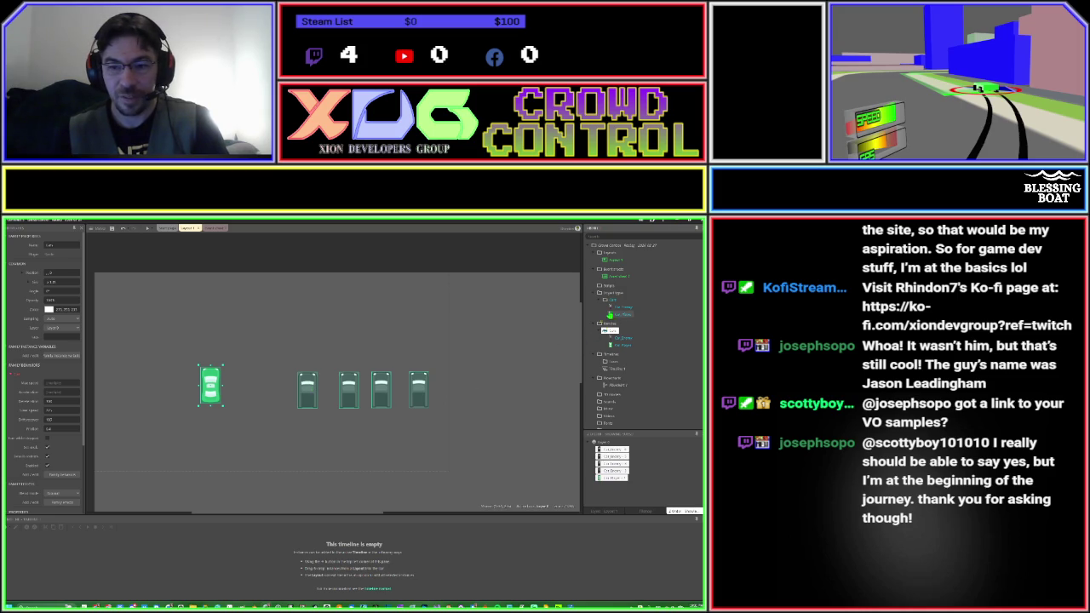
pyautogui.click(609, 308)
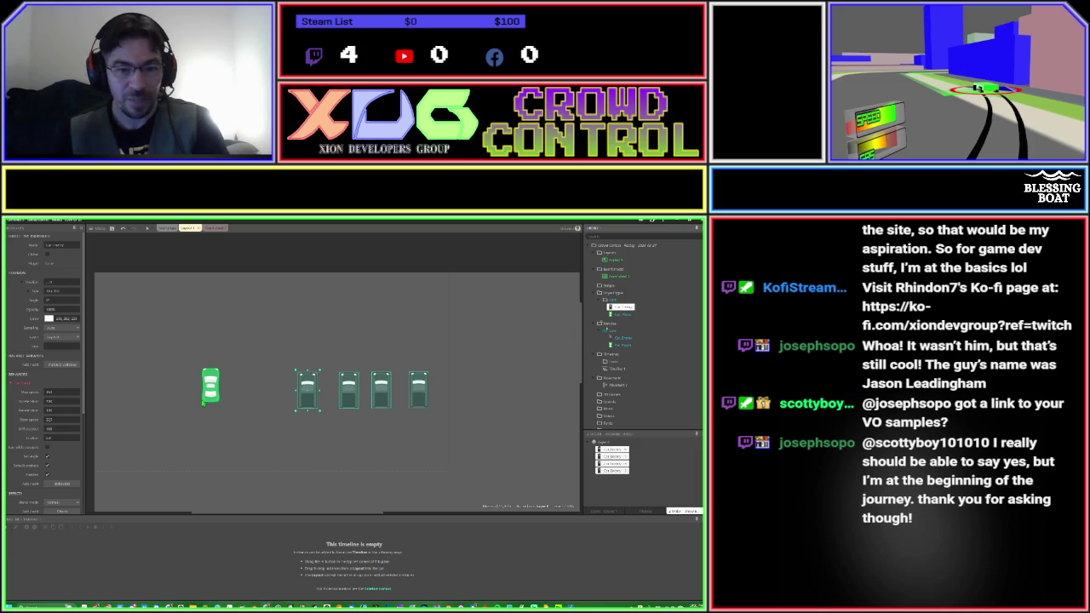
pyautogui.moveTo(324, 426); pyautogui.dragTo(373, 402)
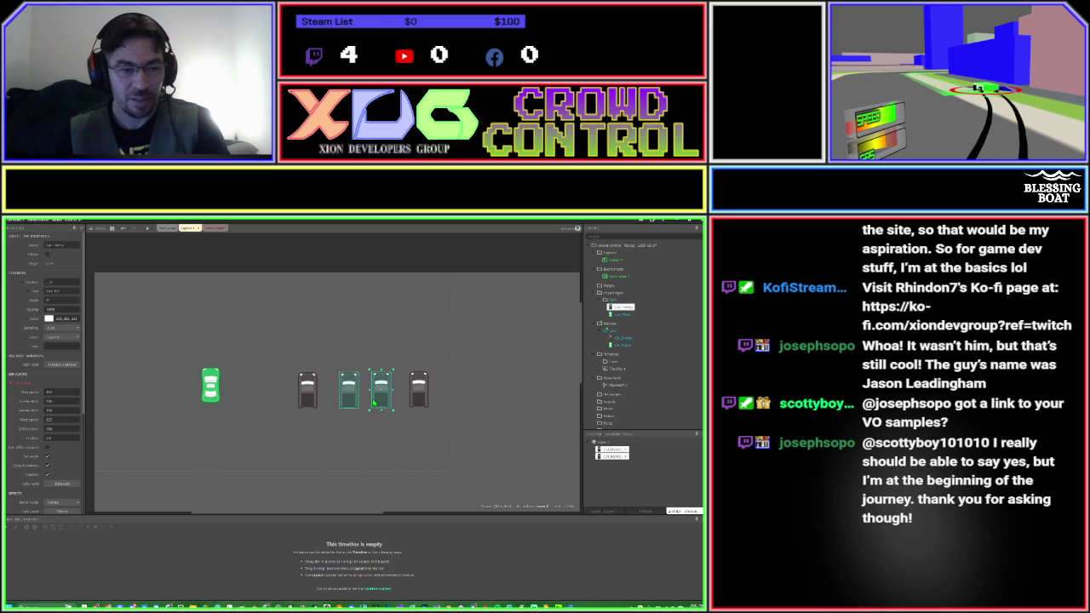
pyautogui.click(65, 393)
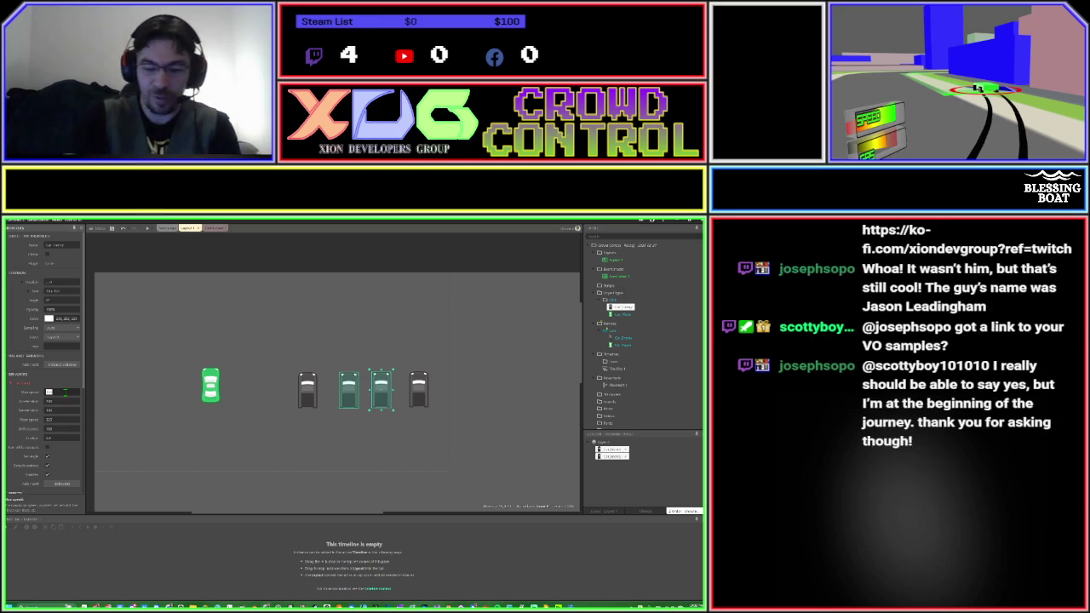
pyautogui.press('Tab')
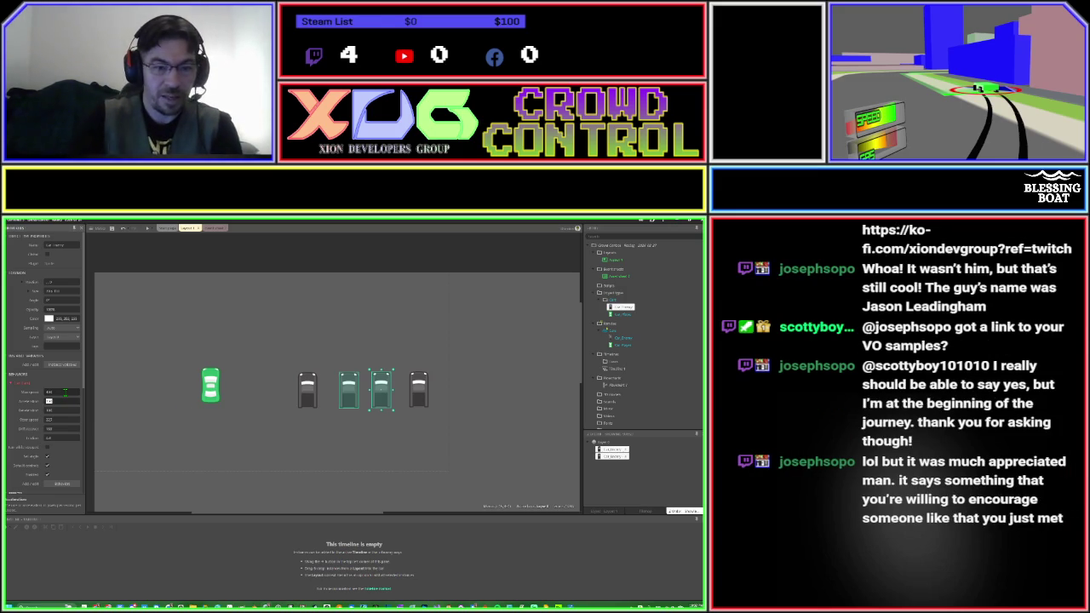
# Set the rightmost gray enemy car's Max speed to 4.
pyautogui.click(306, 400)
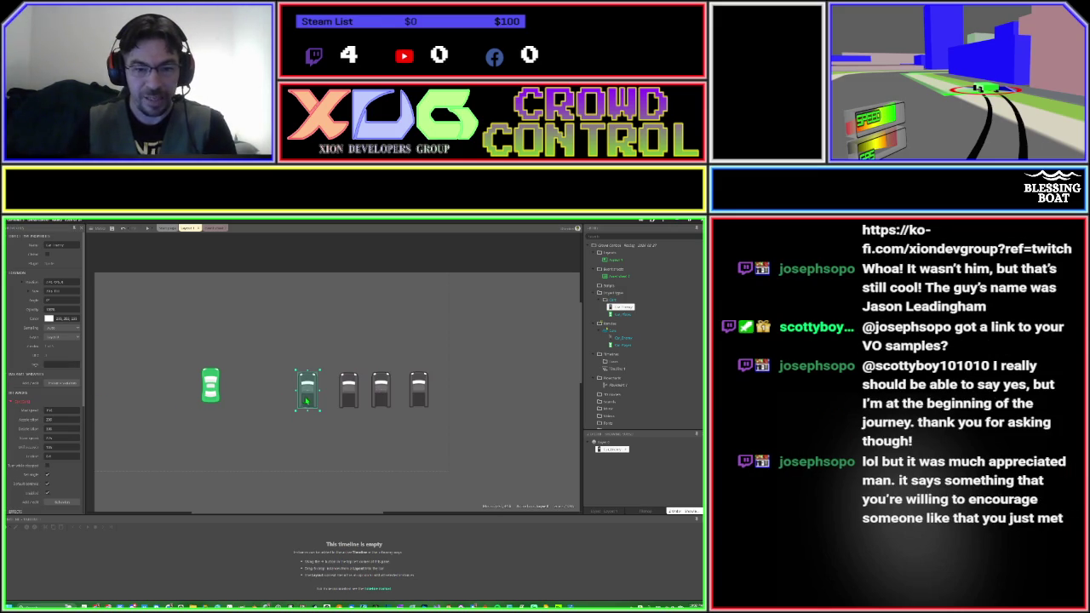
pyautogui.click(414, 399)
pyautogui.click(63, 392)
pyautogui.write('4')
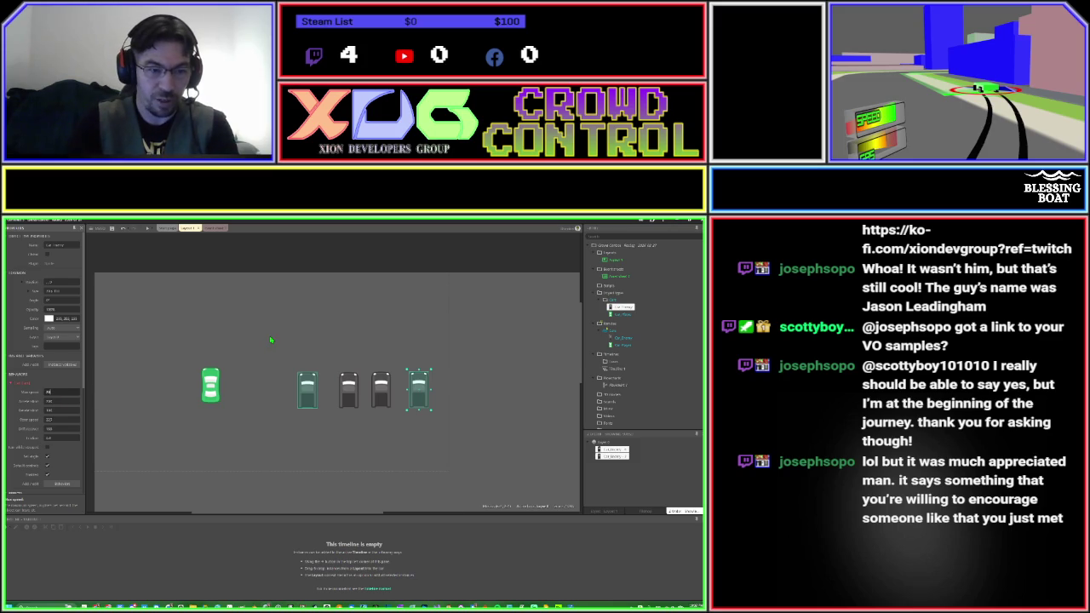
pyautogui.press('Tab')
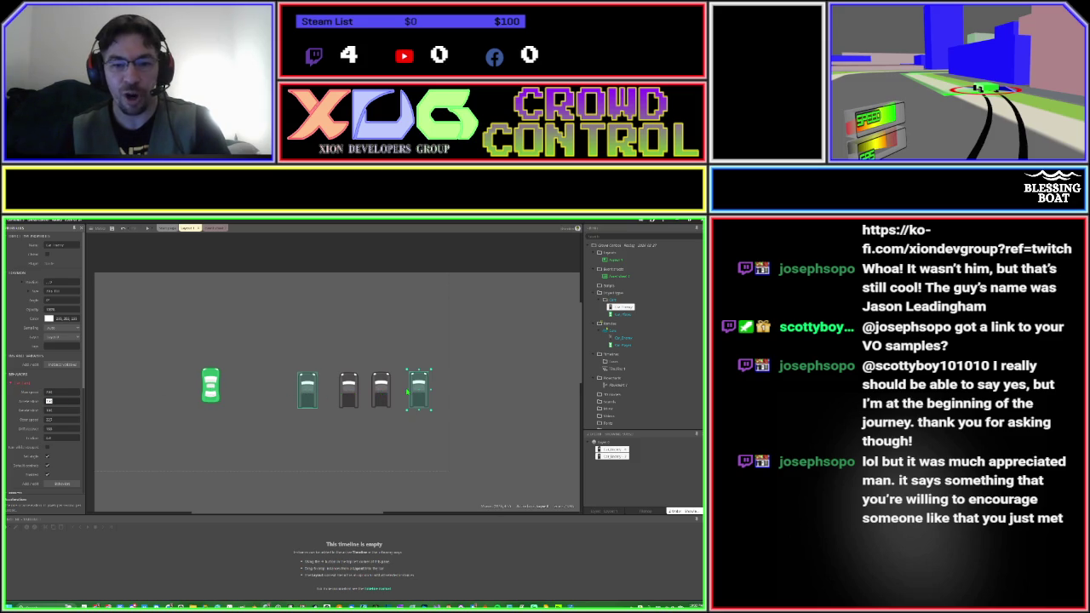
pyautogui.click(610, 332)
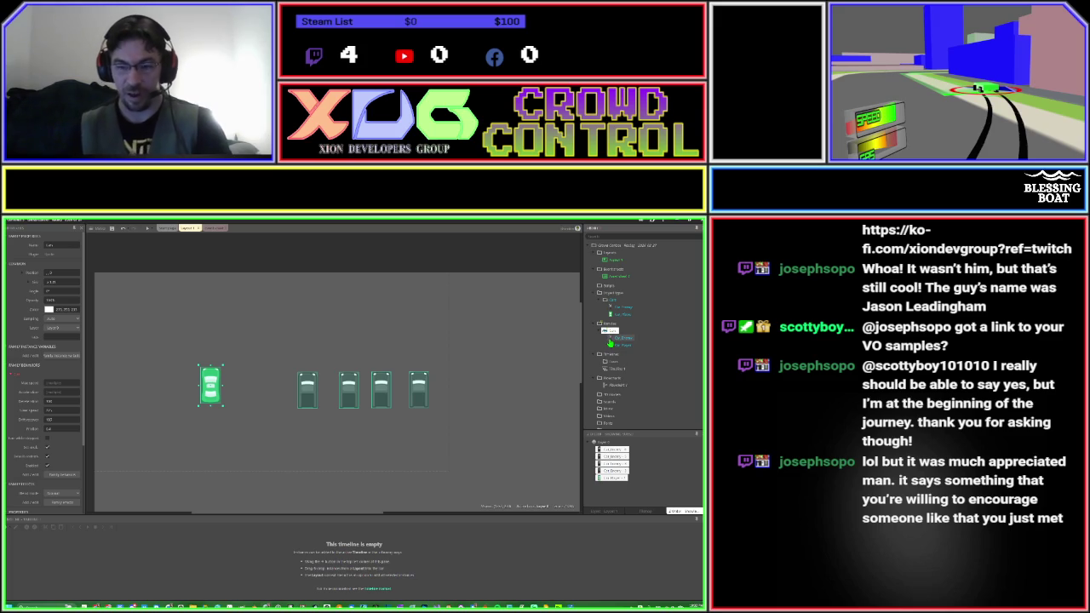
# Marquee-select all five cars and set their Max speed to 4.
pyautogui.click(481, 371)
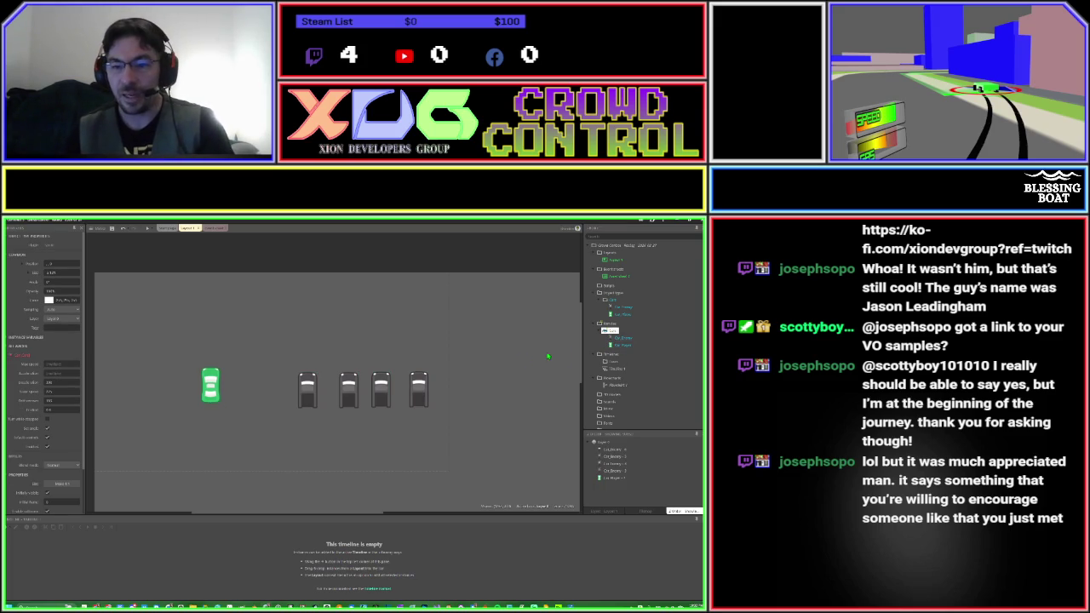
pyautogui.moveTo(443, 358); pyautogui.dragTo(191, 399)
pyautogui.click(66, 384)
pyautogui.write('4')
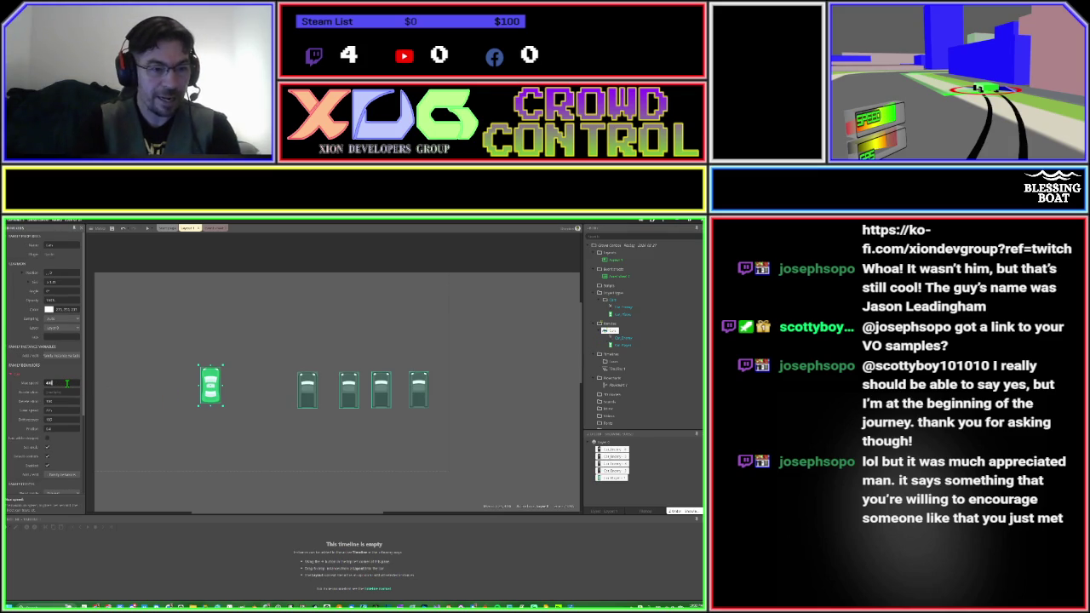
pyautogui.press('Tab')
pyautogui.press('Tab')
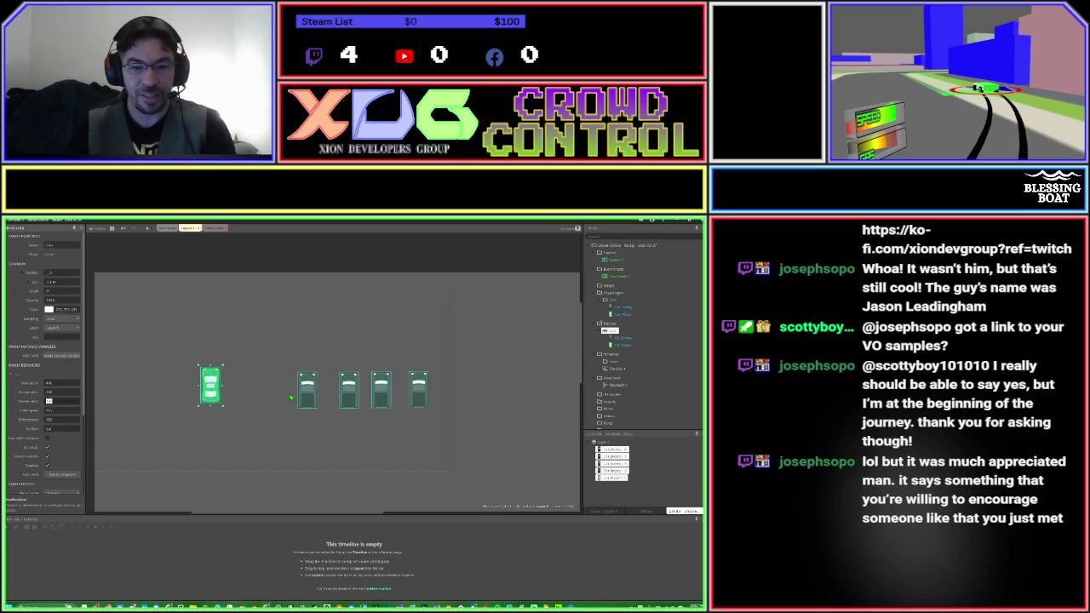
pyautogui.click(264, 364)
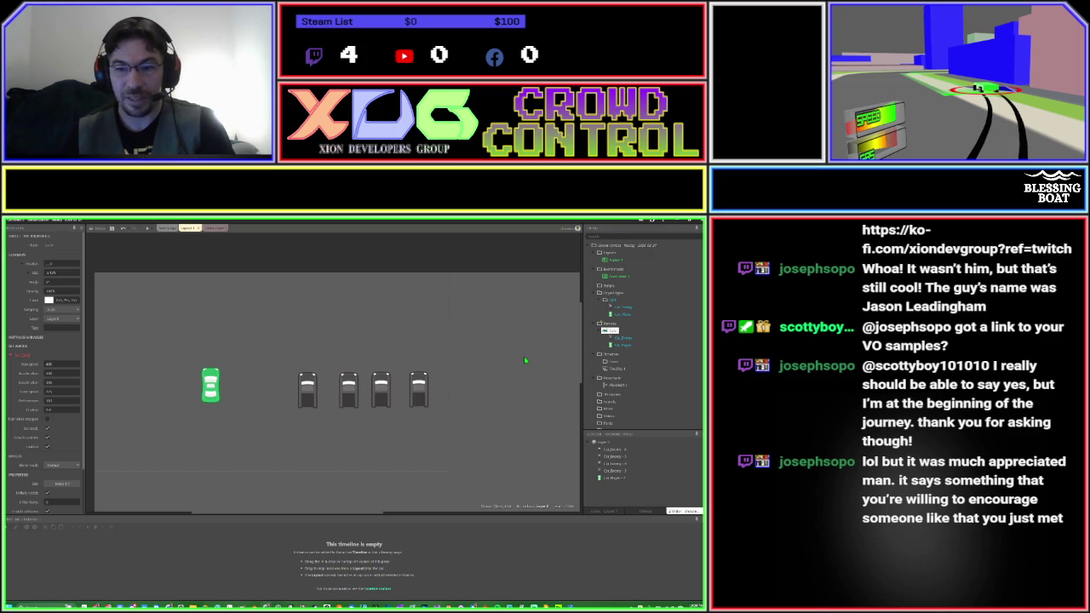
# Enable Default controls on every car, then bring up the new object type dialog.
pyautogui.click(605, 333)
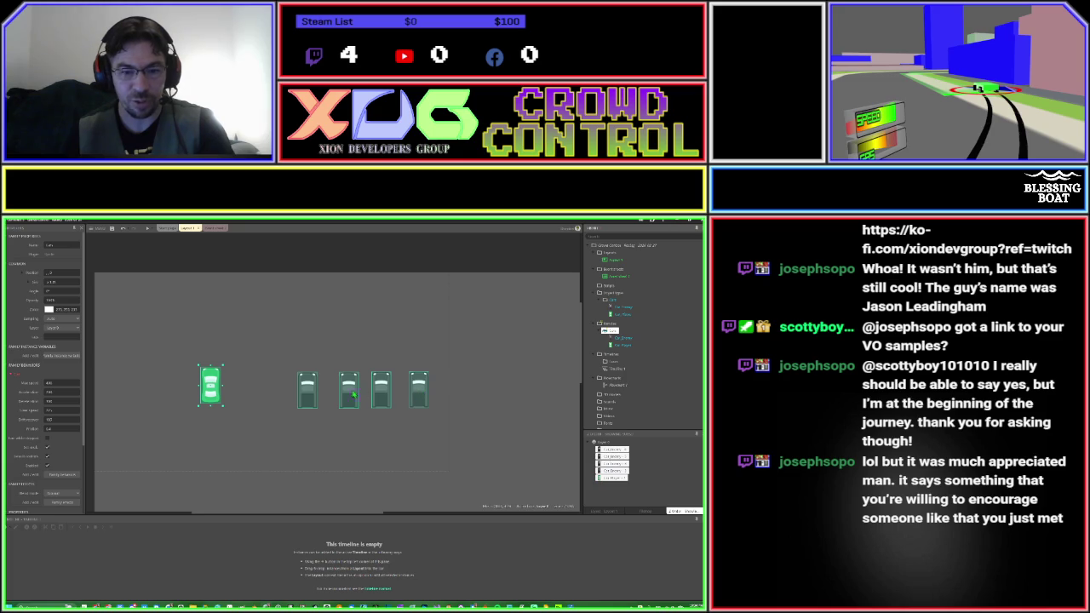
pyautogui.moveTo(290, 372)
pyautogui.mouseDown()
pyautogui.moveTo(318, 408)
pyautogui.moveTo(448, 414)
pyautogui.mouseUp()
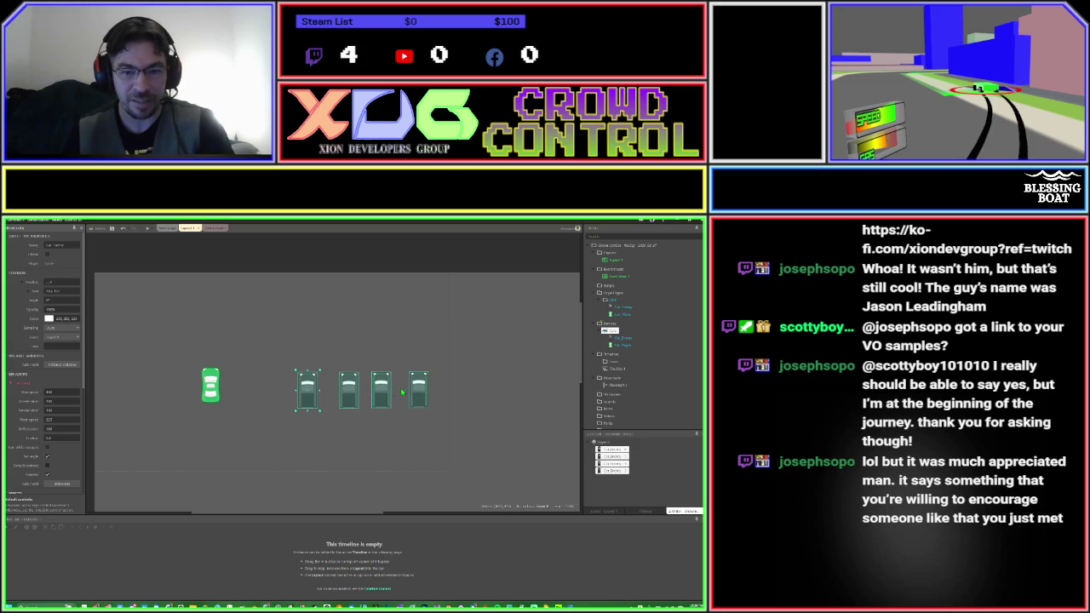
pyautogui.click(303, 437)
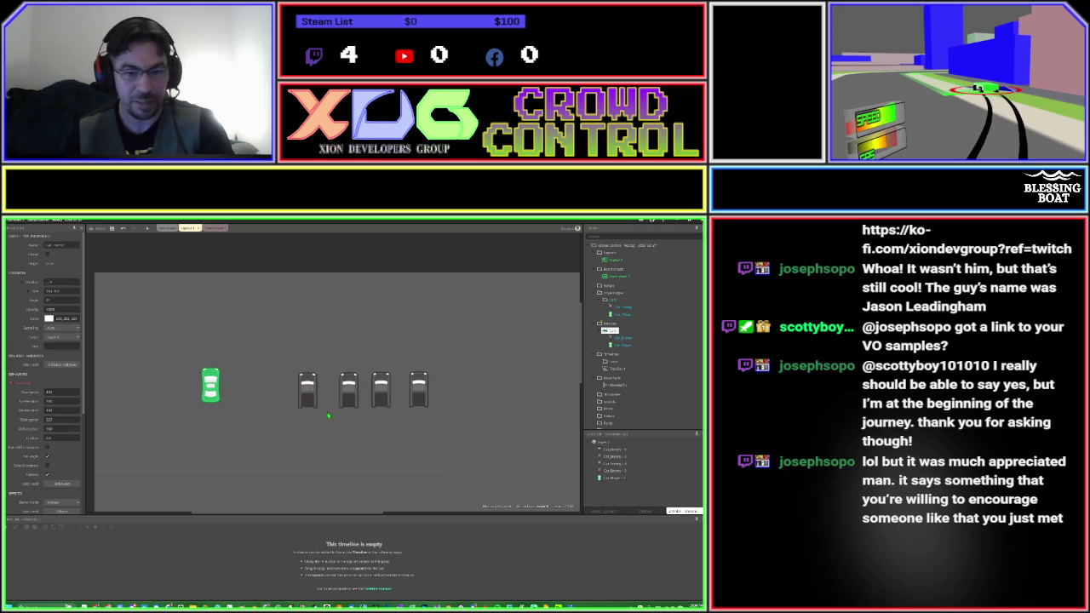
pyautogui.hotkey('ctrl', 'a')
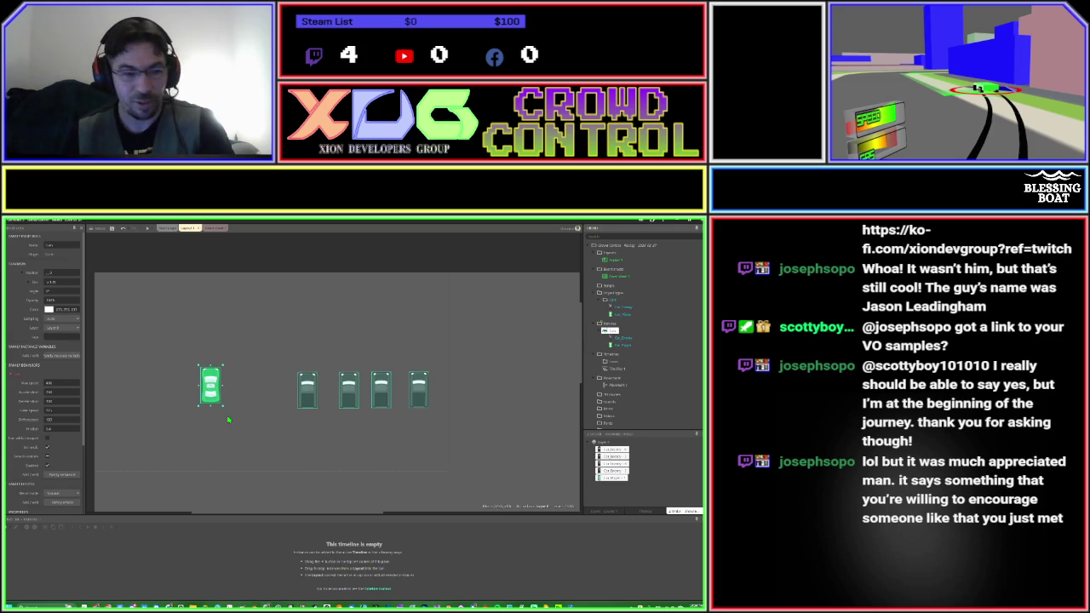
pyautogui.click(47, 457)
pyautogui.click(229, 453)
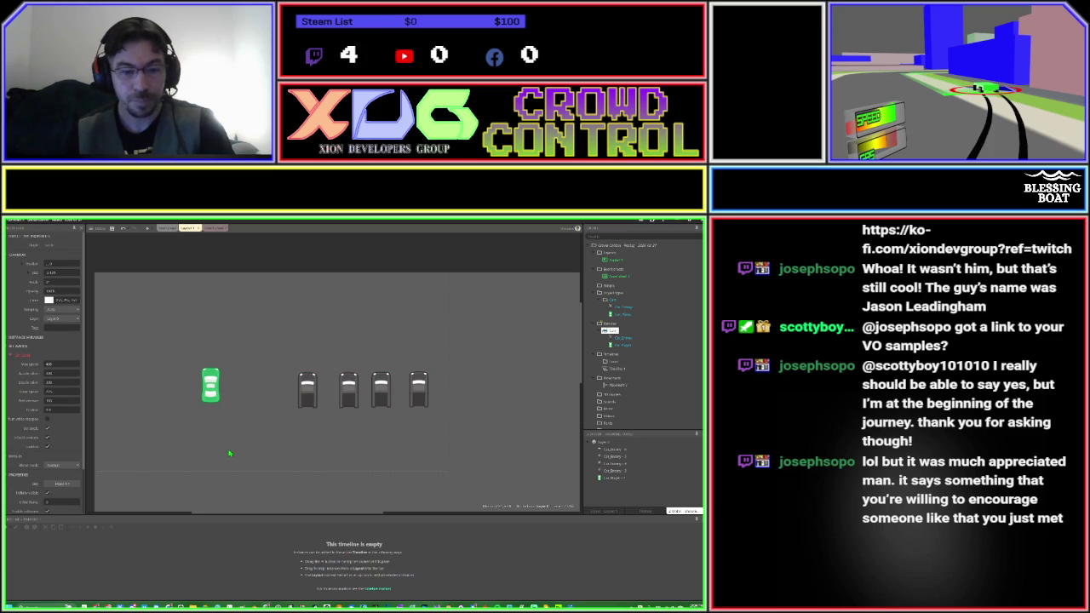
pyautogui.doubleClick(247, 451)
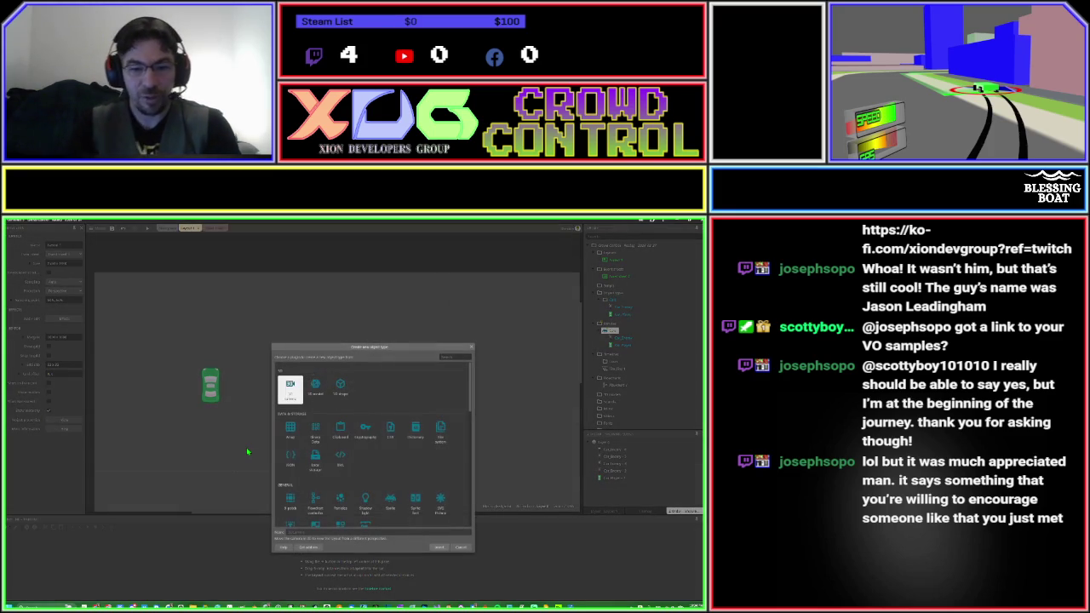
# Place a new sprite below the green car and paint black freehand brush strokes on it.
pyautogui.press('Escape')
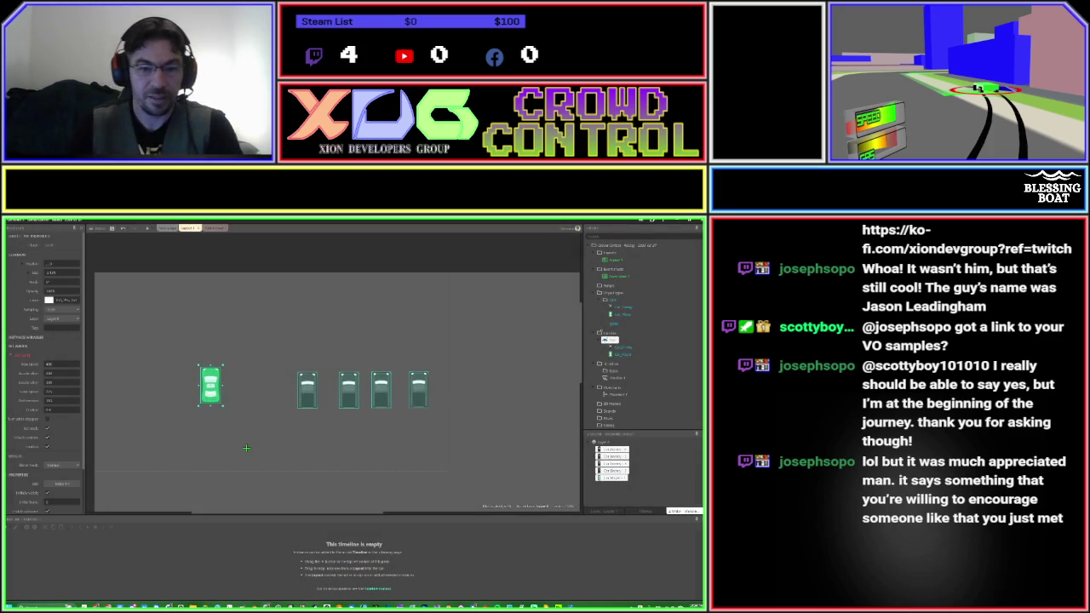
pyautogui.click(246, 447)
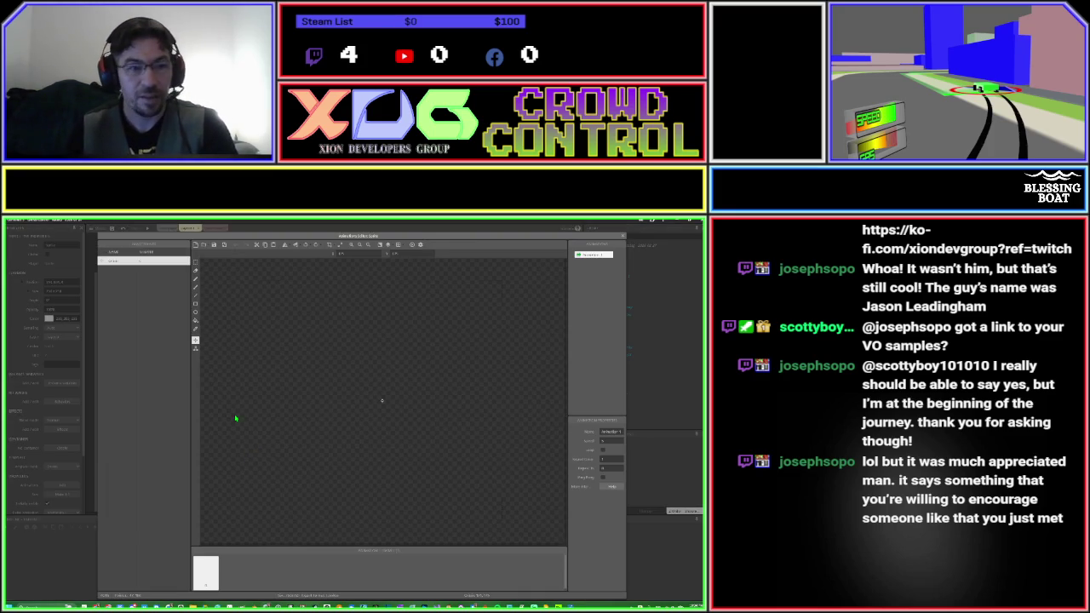
pyautogui.click(197, 290)
pyautogui.moveTo(379, 384)
pyautogui.mouseDown()
pyautogui.moveTo(377, 397)
pyautogui.moveTo(343, 366)
pyautogui.moveTo(440, 402)
pyautogui.moveTo(337, 322)
pyautogui.moveTo(431, 431)
pyautogui.moveTo(396, 462)
pyautogui.moveTo(417, 472)
pyautogui.moveTo(451, 430)
pyautogui.mouseUp()
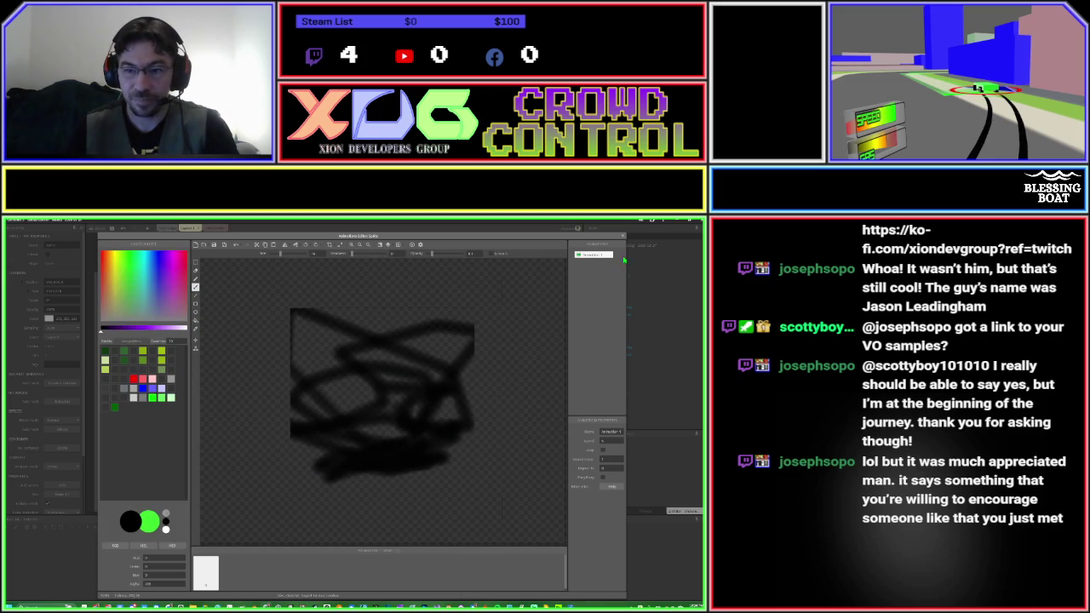
pyautogui.click(624, 237)
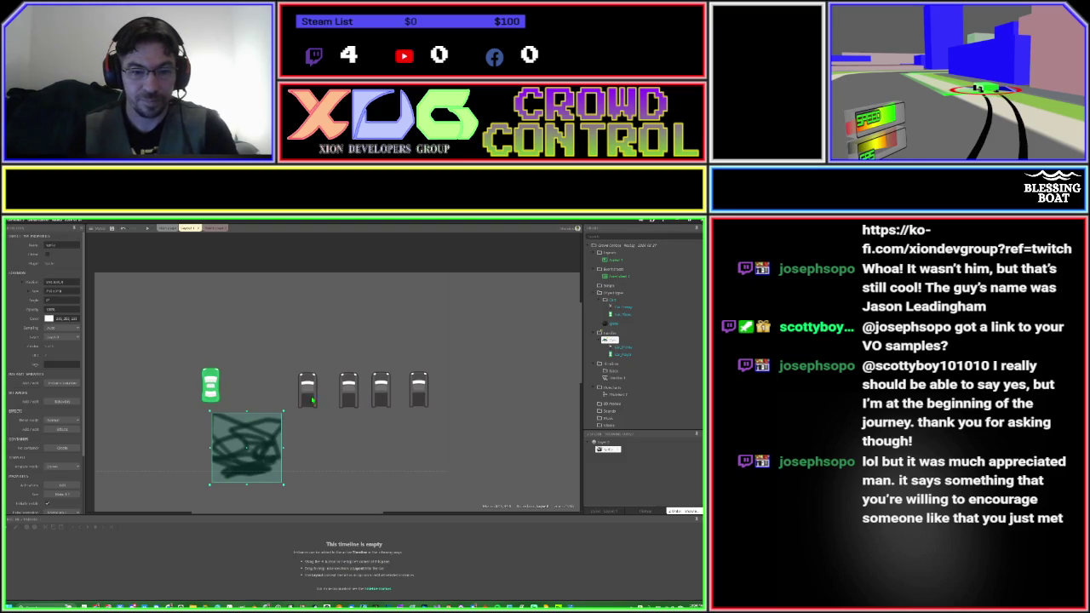
# Move the scribble sprite to the top-left and order it beneath the cars in Layer 0.
pyautogui.moveTo(264, 430)
pyautogui.mouseDown()
pyautogui.moveTo(215, 348)
pyautogui.moveTo(161, 307)
pyautogui.mouseUp()
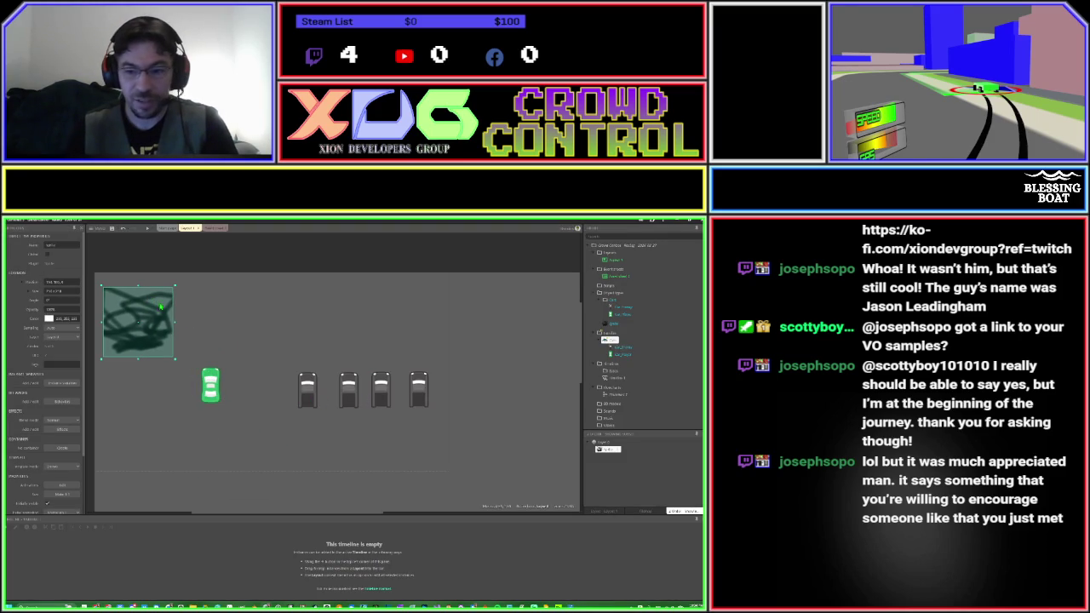
pyautogui.click(649, 479)
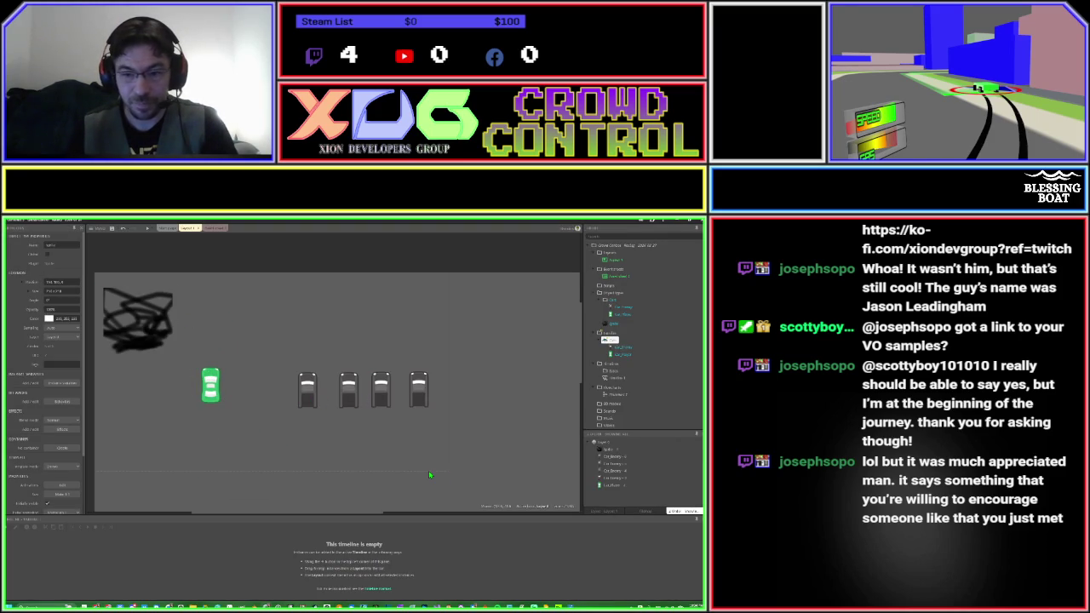
pyautogui.moveTo(601, 449); pyautogui.dragTo(603, 493)
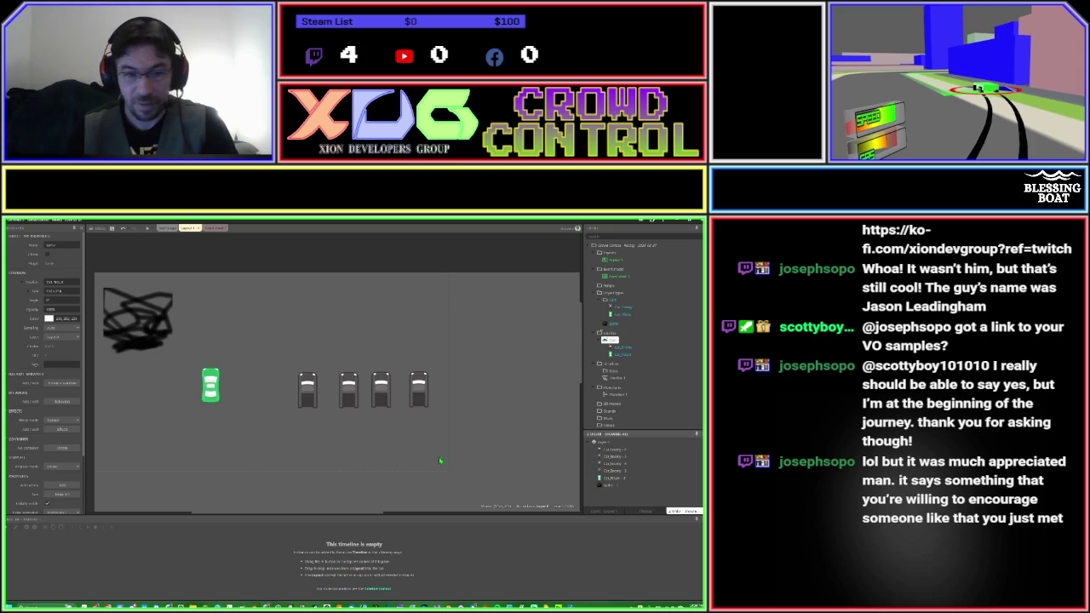
# Stretch the scribble sprite across most of the layout and launch a preview.
pyautogui.click(152, 325)
pyautogui.moveTo(174, 359); pyautogui.dragTo(553, 504)
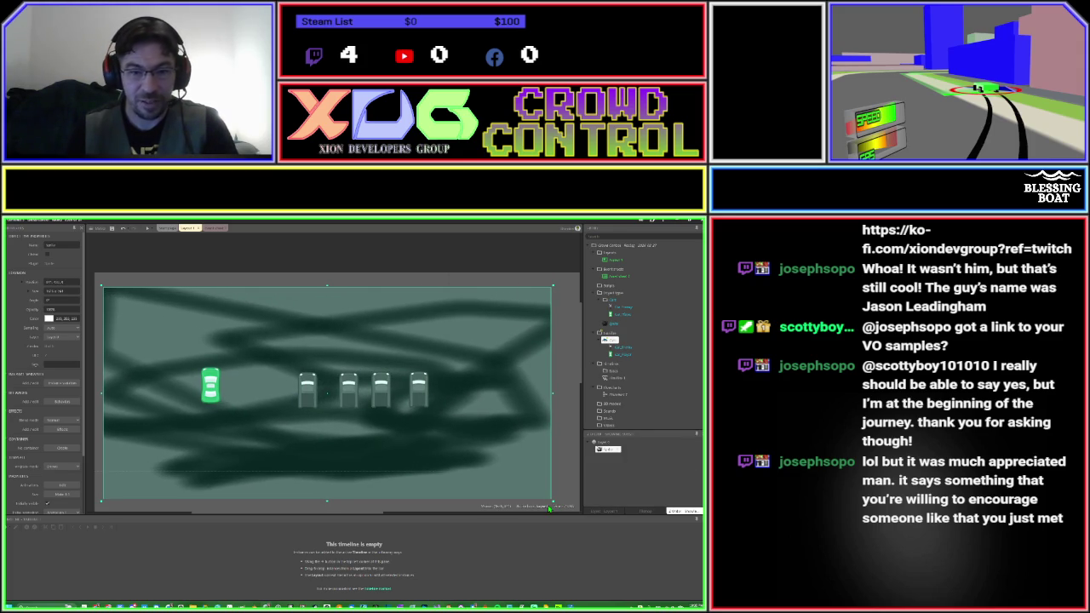
pyautogui.click(147, 228)
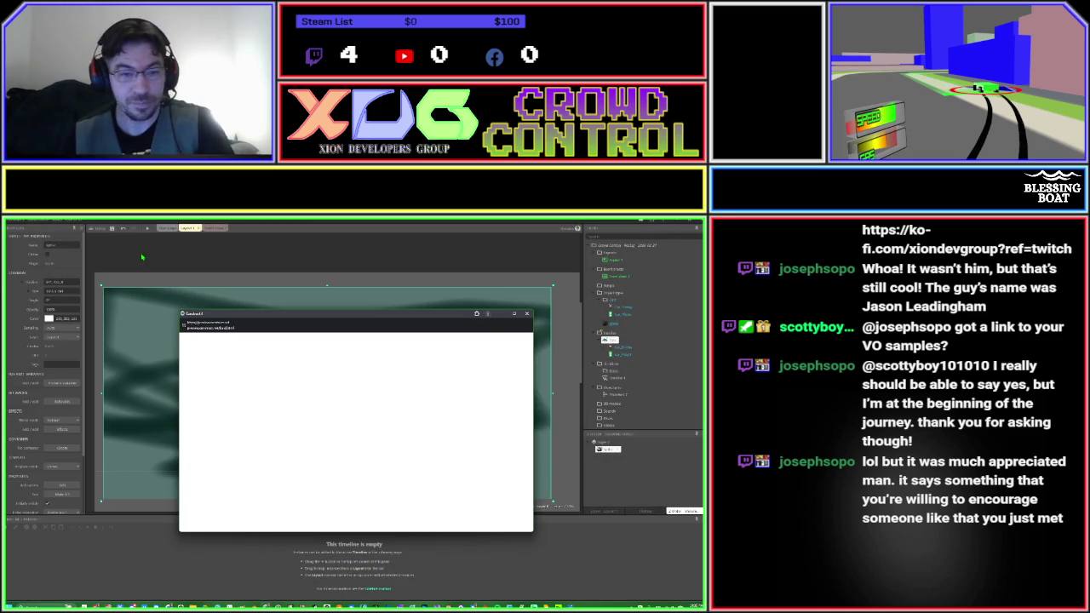
# Maximize the preview, drive around the scribbled ground, then close the preview.
pyautogui.click(514, 315)
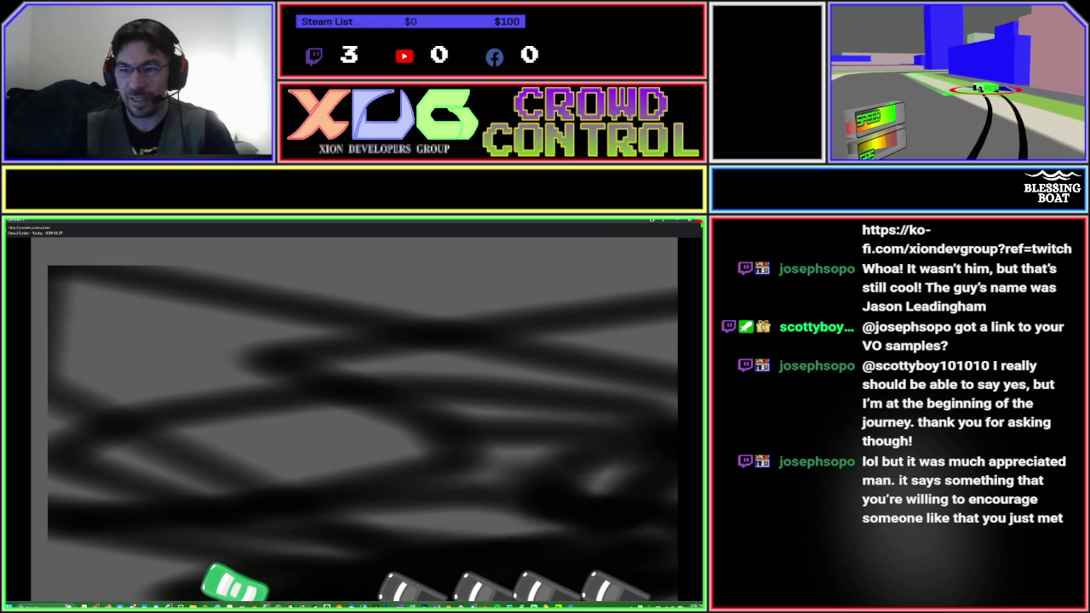
pyautogui.click(690, 221)
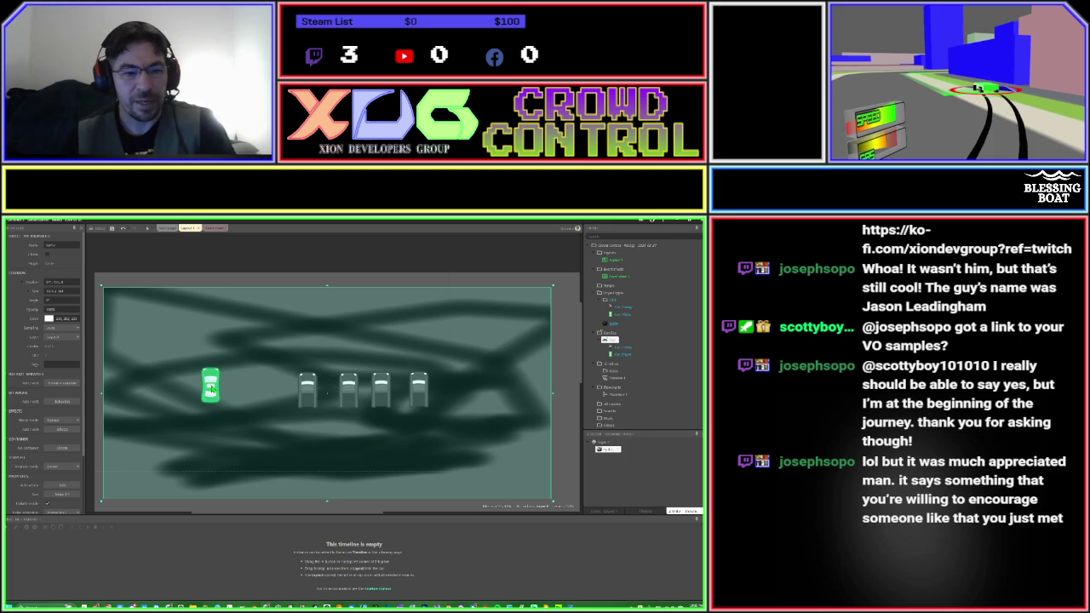
# Rotate the green and grey car images 90° clockwise, then launch a preview.
pyautogui.doubleClick(212, 390)
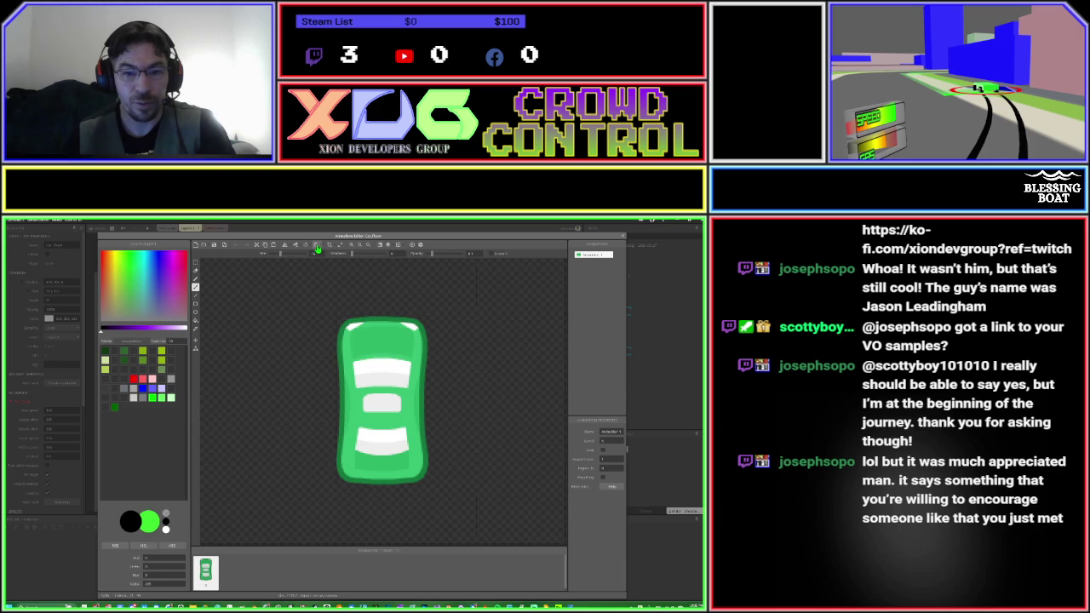
pyautogui.click(317, 248)
pyautogui.press('Escape')
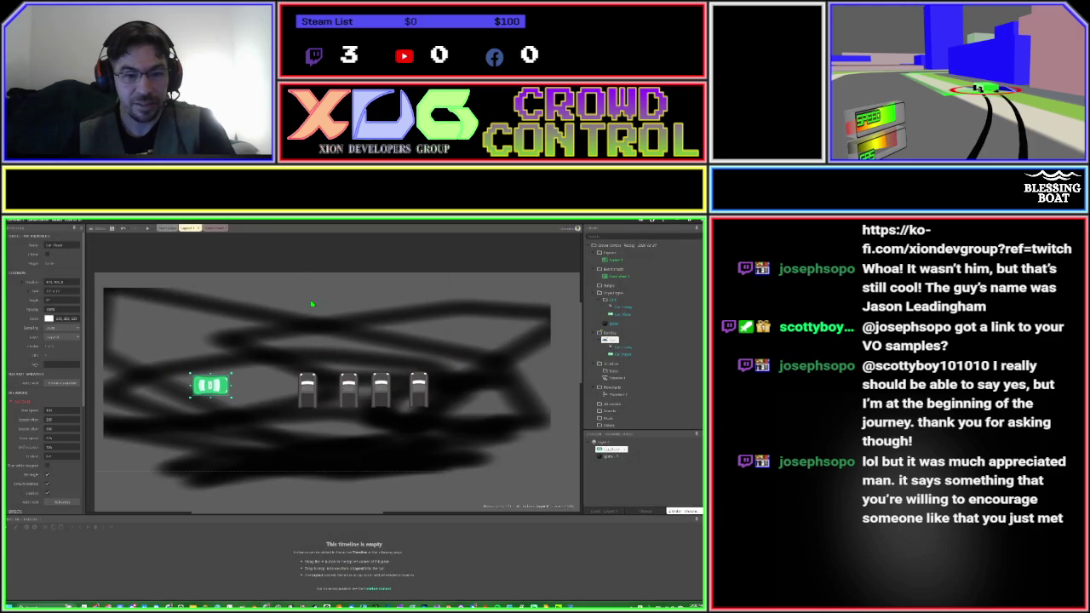
pyautogui.doubleClick(317, 385)
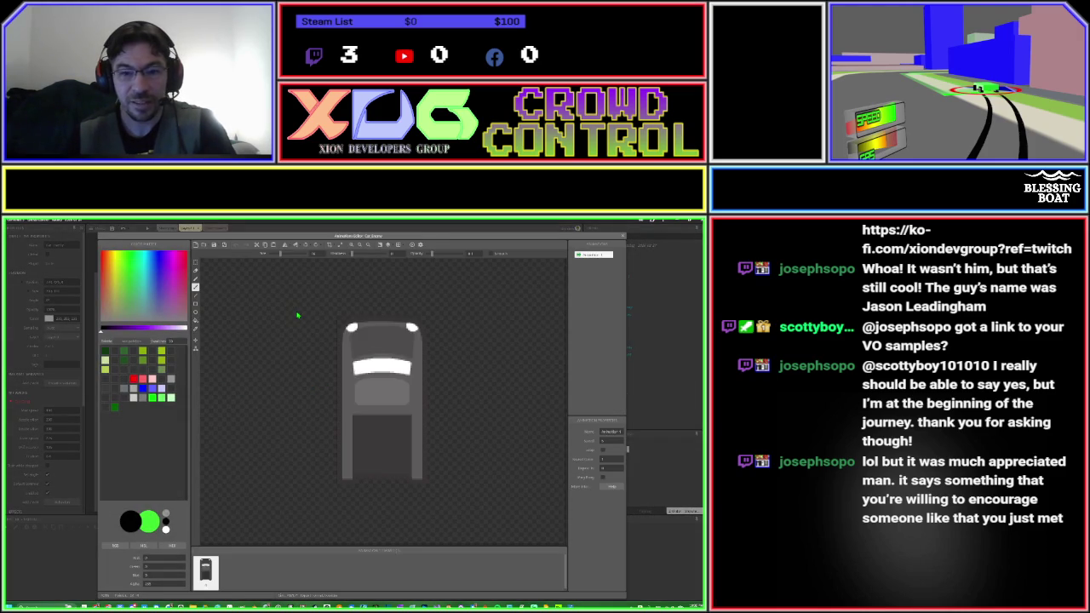
pyautogui.click(316, 248)
pyautogui.press('Escape')
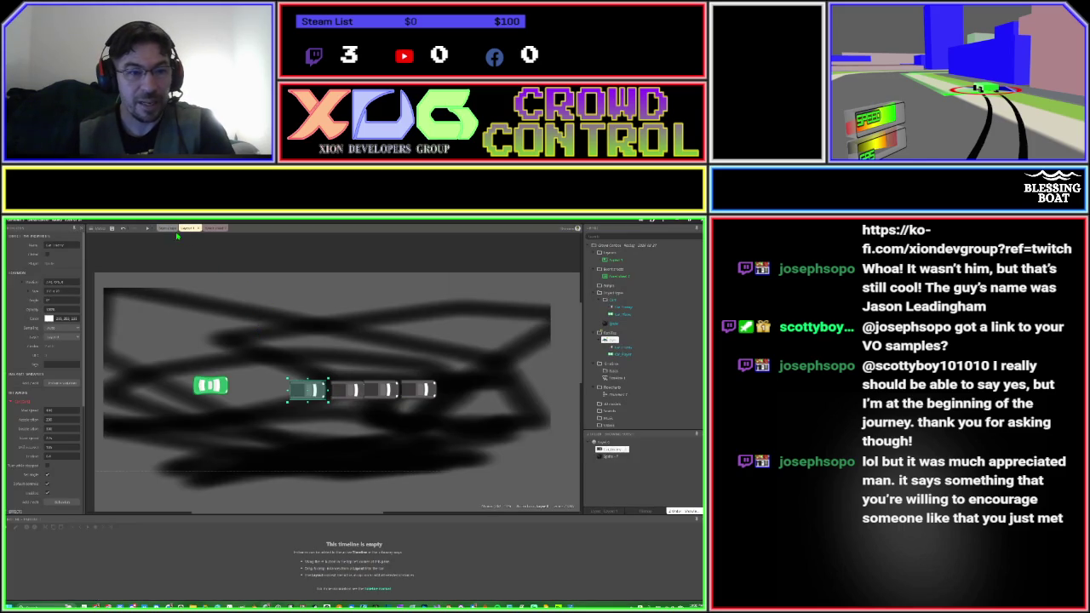
pyautogui.click(147, 229)
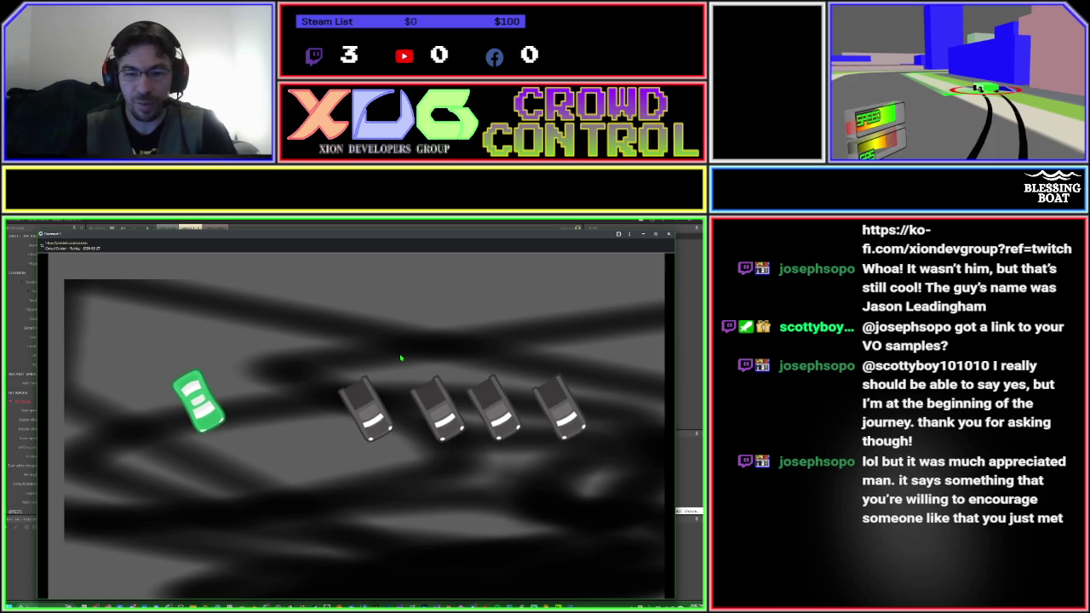
# Play with the sideways cars on the scribbled ground, then close the preview.
pyautogui.click(670, 234)
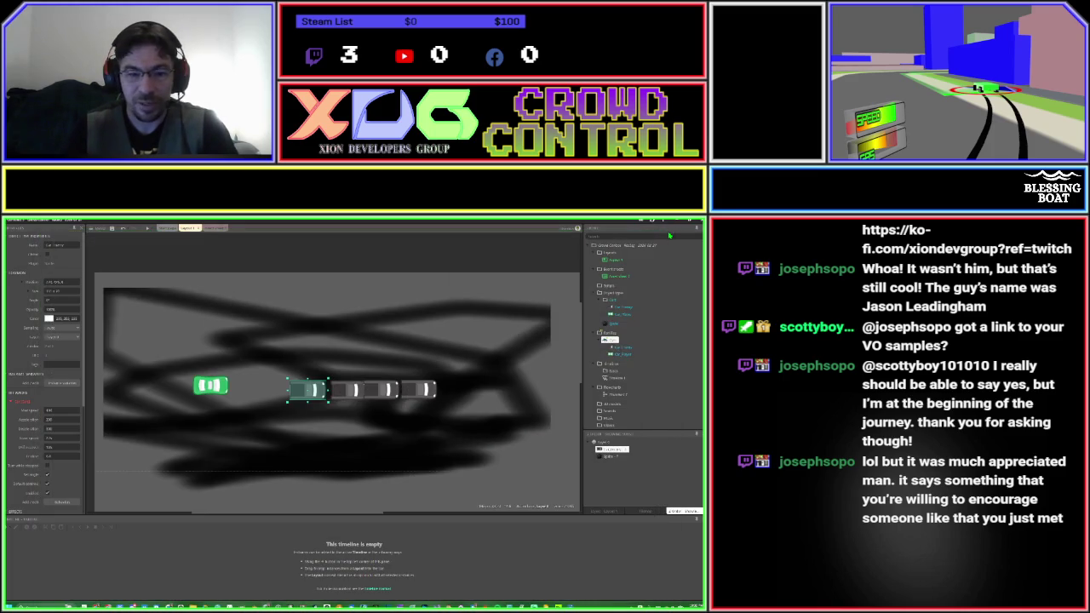
pyautogui.click(133, 507)
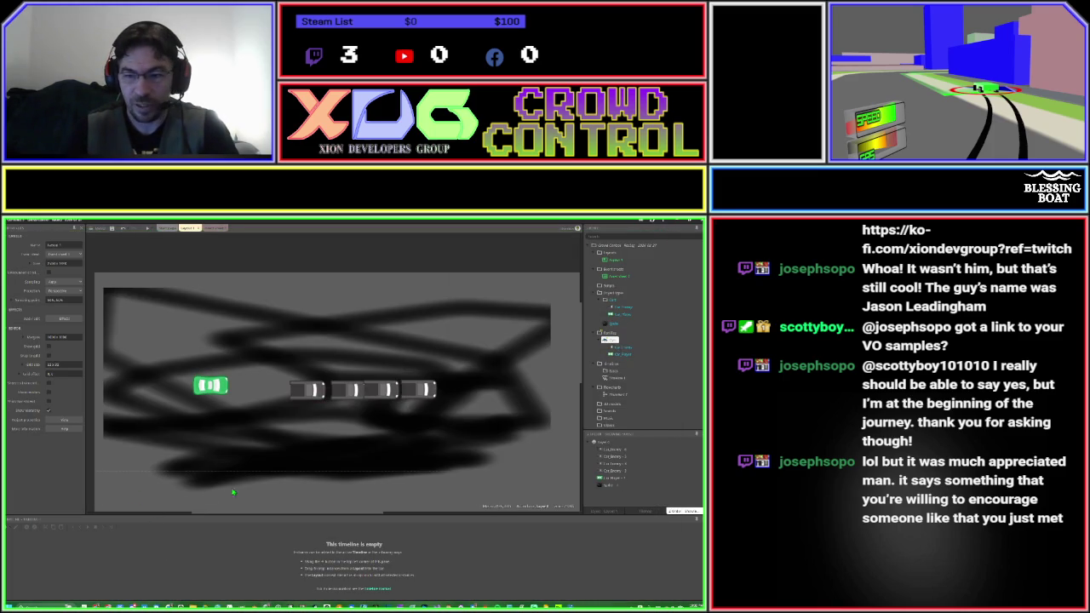
pyautogui.click(618, 306)
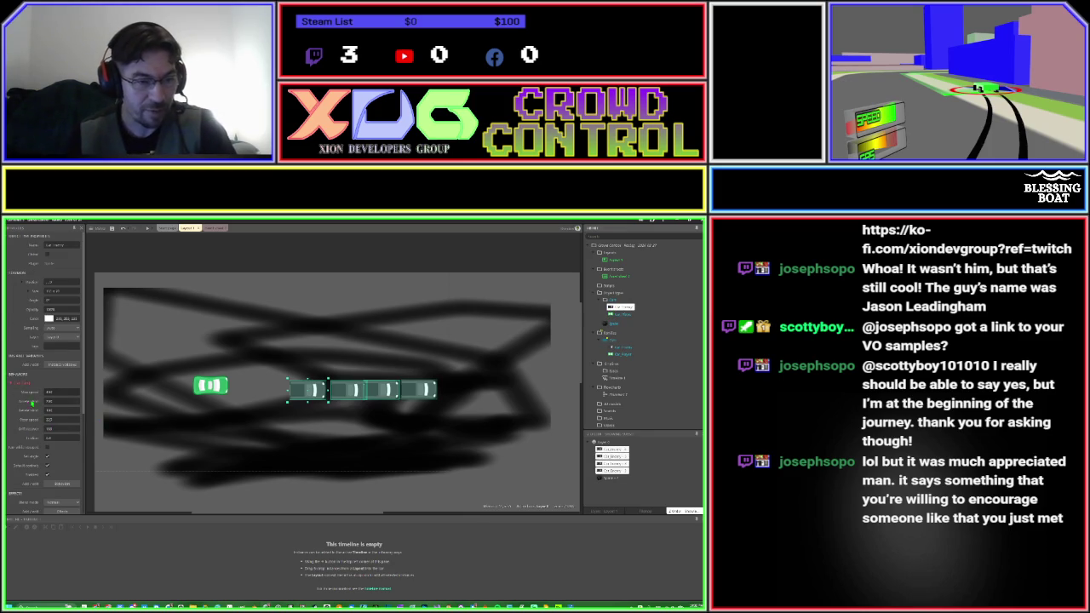
pyautogui.click(48, 467)
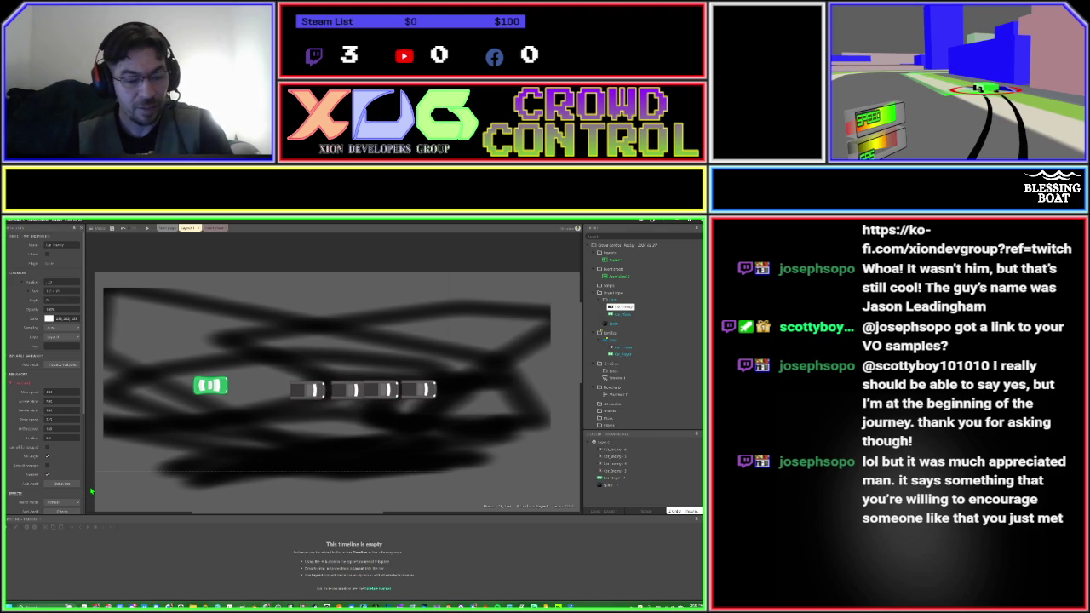
pyautogui.click(91, 491)
pyautogui.click(93, 489)
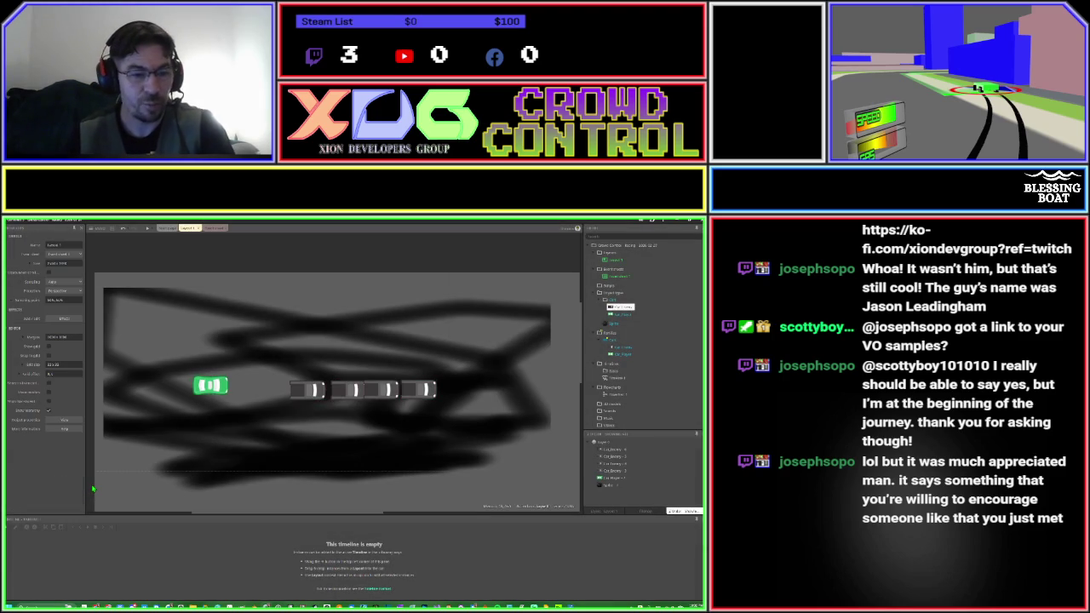
pyautogui.doubleClick(608, 326)
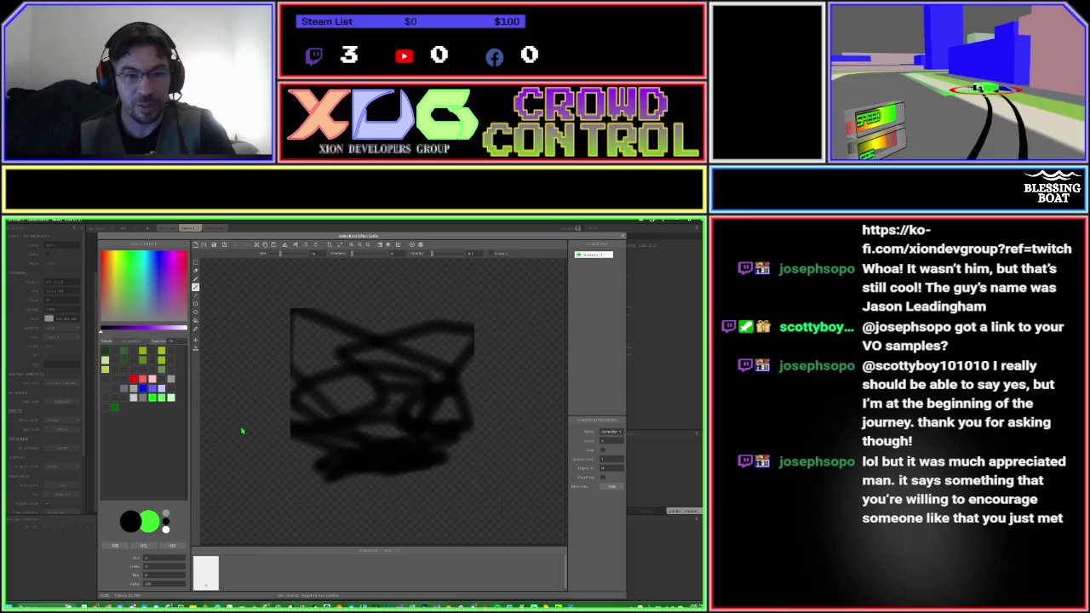
# Load the straight tile from the Asphalt road folder as the background sprite's image.
pyautogui.click(204, 246)
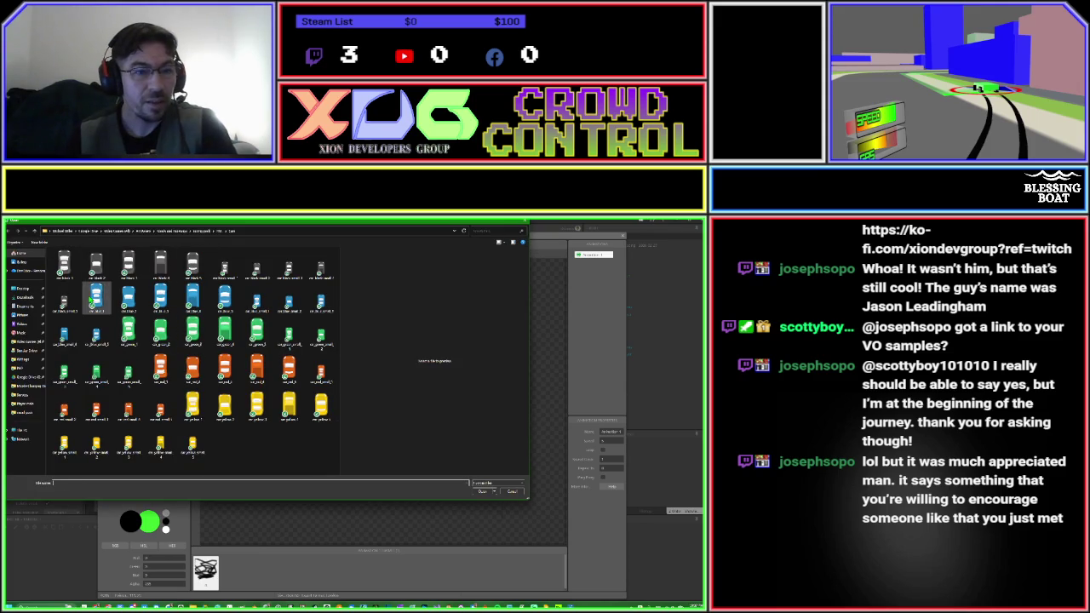
pyautogui.click(34, 231)
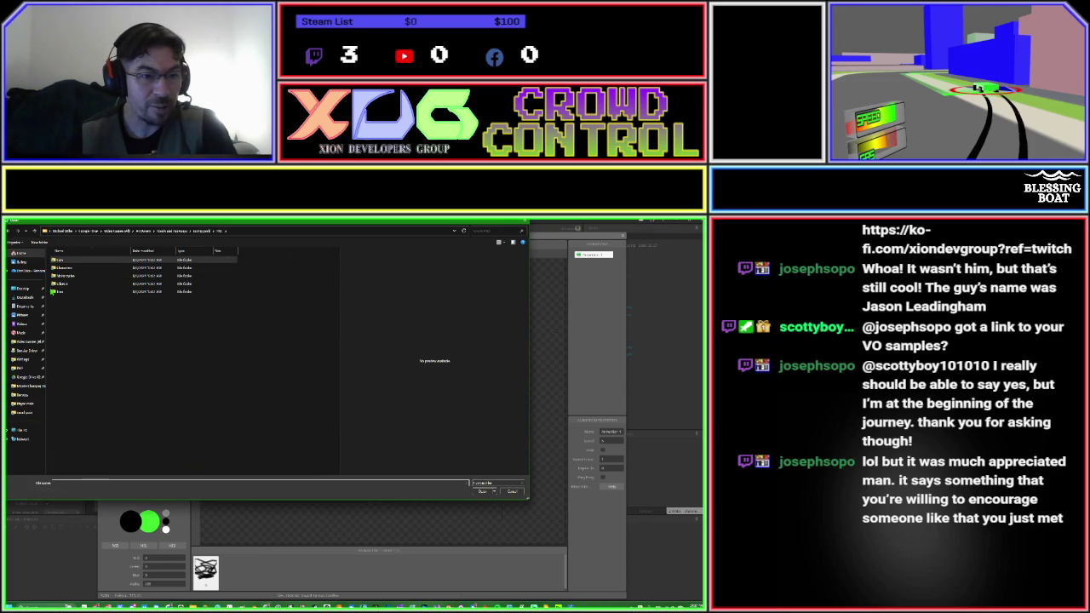
pyautogui.doubleClick(55, 292)
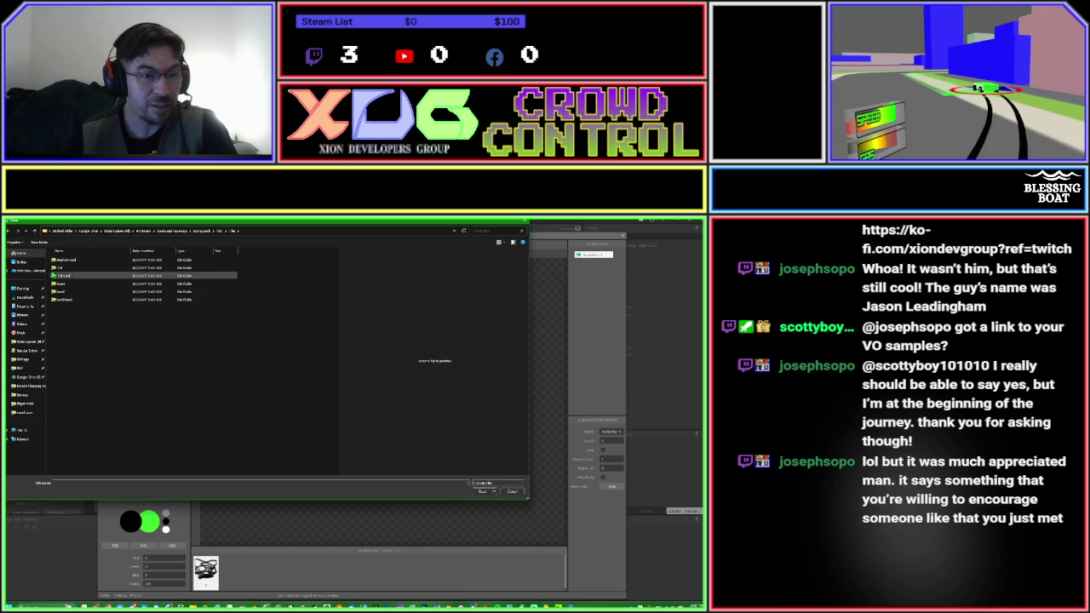
pyautogui.doubleClick(54, 261)
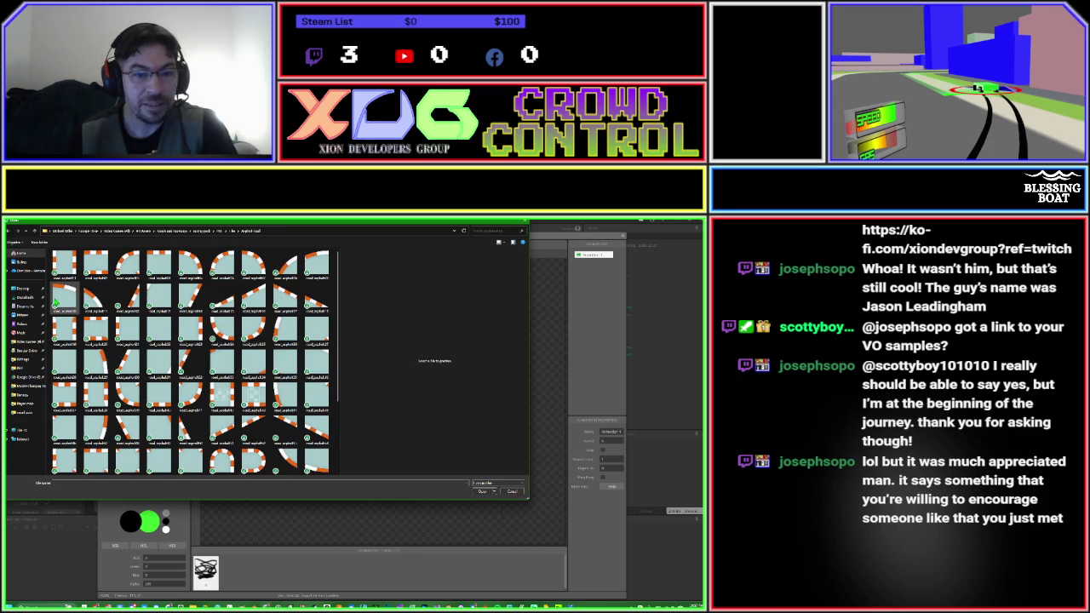
pyautogui.doubleClick(130, 330)
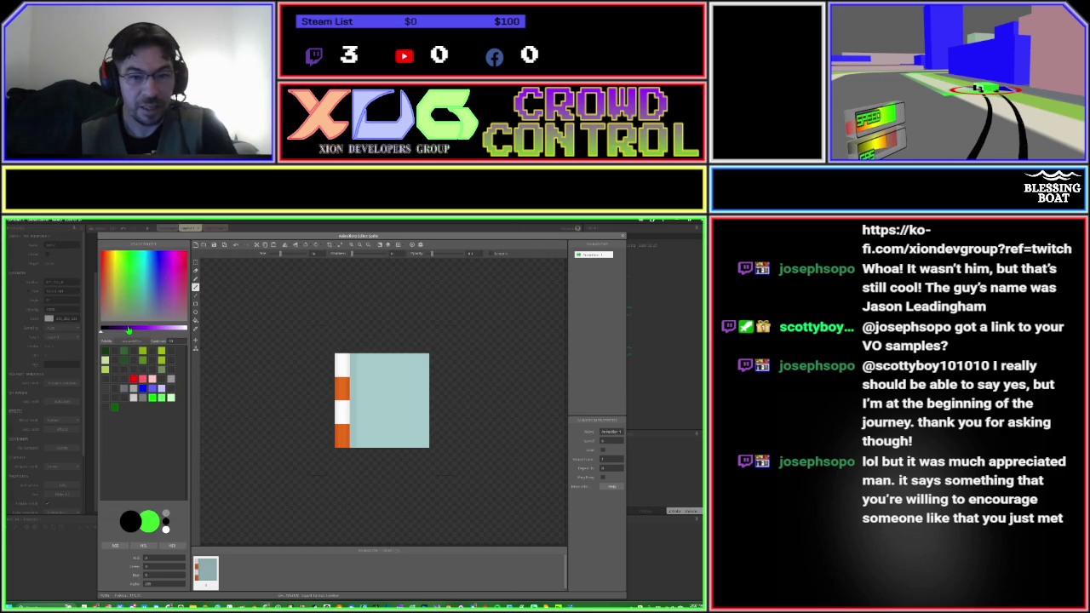
pyautogui.press('Escape')
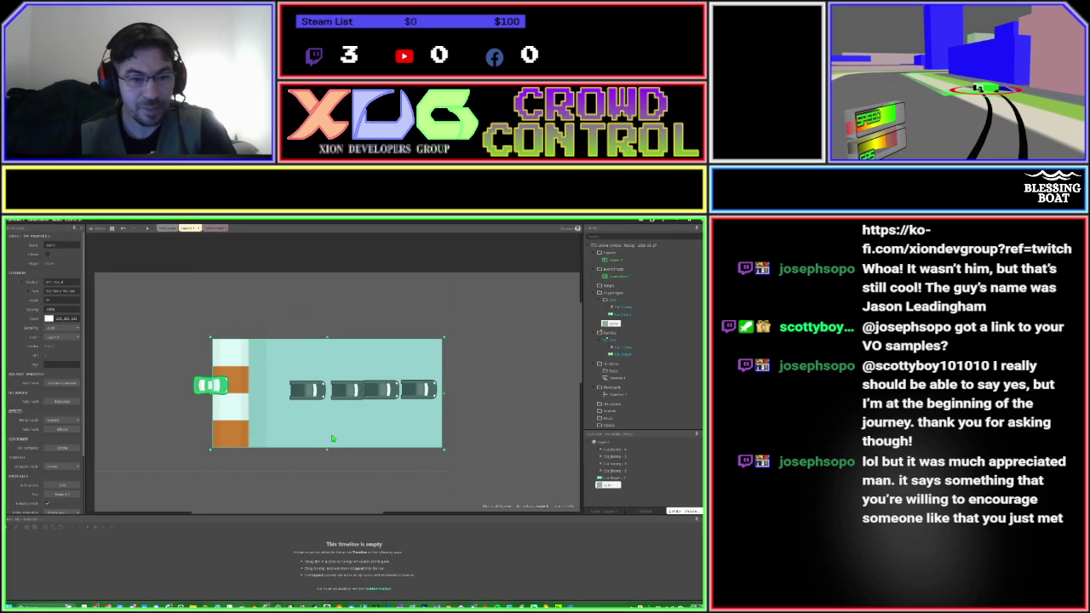
# Reset the road tile to its original size and move it down-left of the cars.
pyautogui.click(64, 497)
pyautogui.click(62, 488)
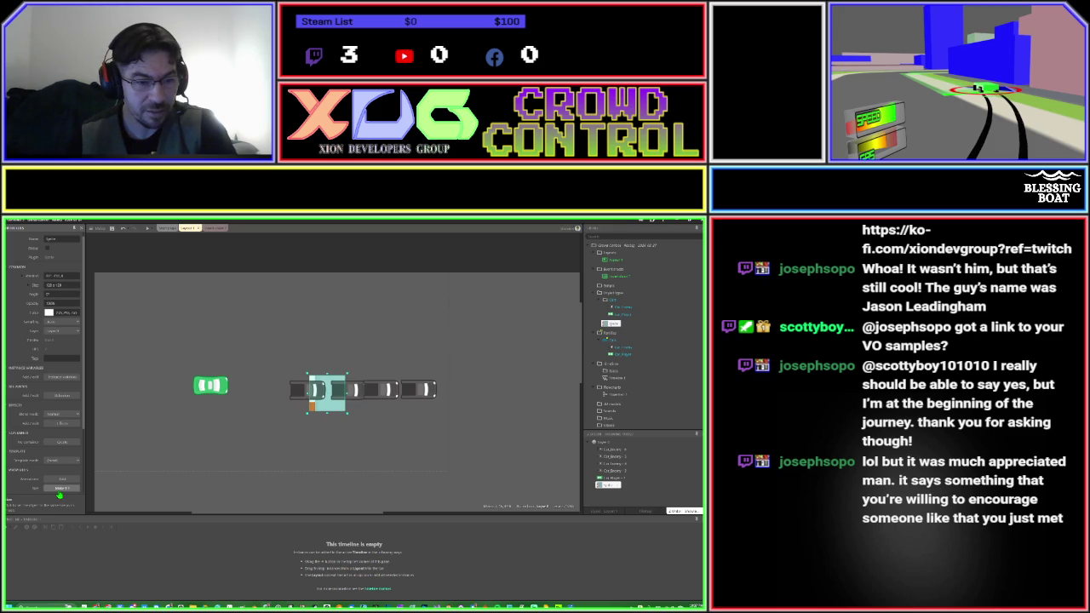
pyautogui.moveTo(337, 416)
pyautogui.mouseDown()
pyautogui.moveTo(255, 419)
pyautogui.moveTo(154, 453)
pyautogui.mouseUp()
pyautogui.click(263, 433)
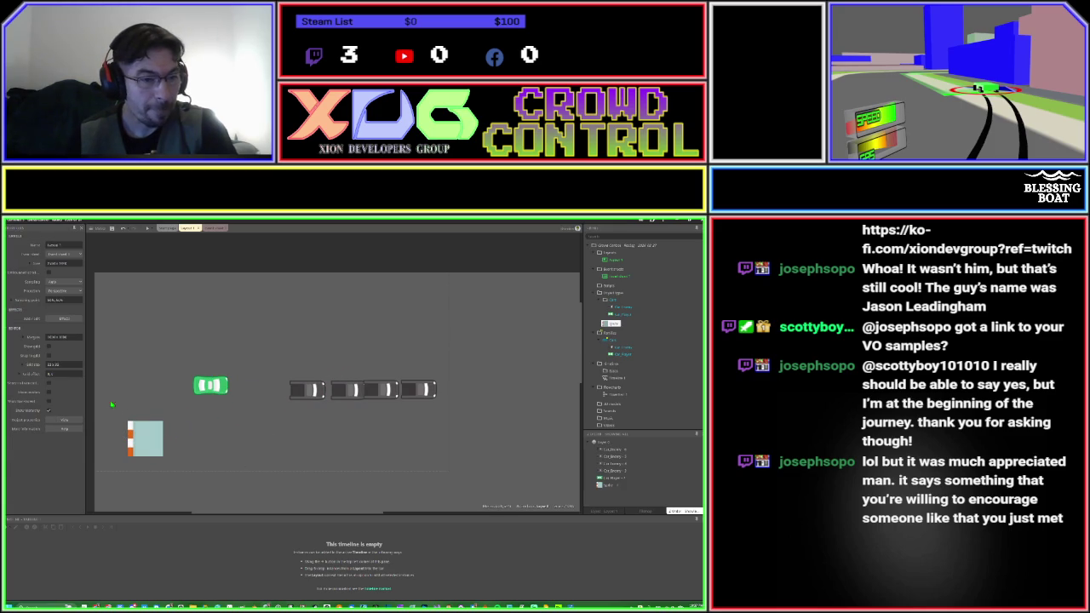
# Turn on Snap to grid and snap the road tile into place left of the green car.
pyautogui.click(47, 355)
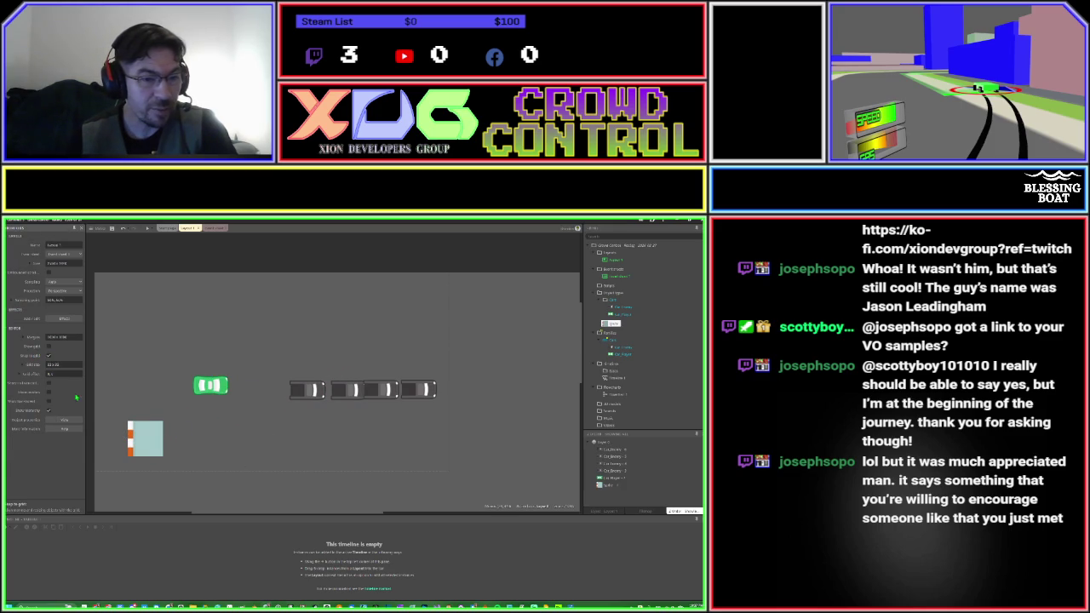
pyautogui.click(138, 445)
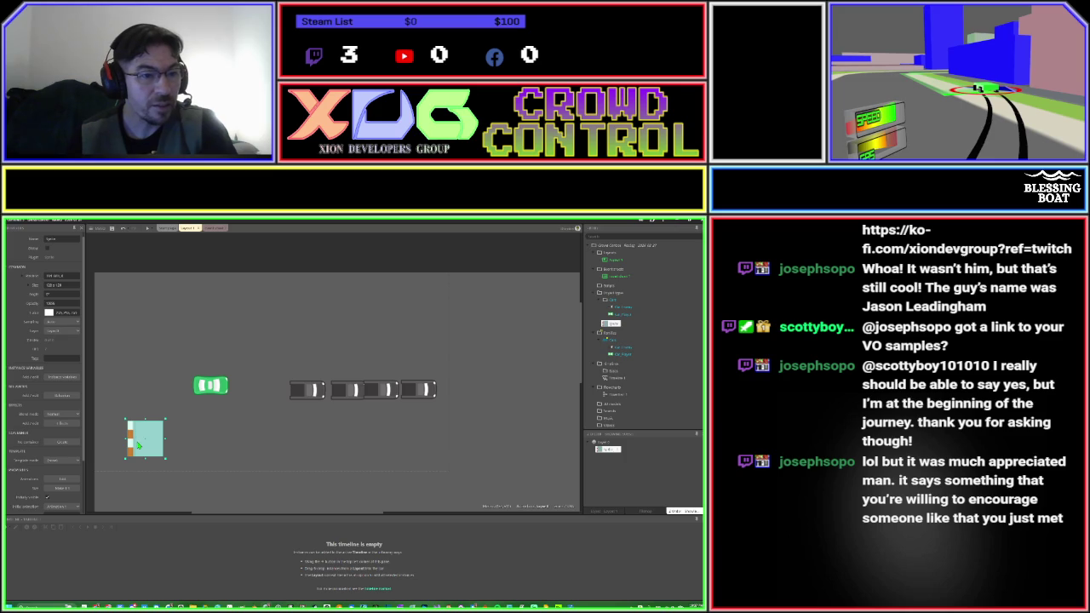
pyautogui.moveTo(137, 446); pyautogui.dragTo(143, 373)
# Rename the road tile object type to Road_Straight in the Project bar.
pyautogui.hotkey('ctrl', 'z')
pyautogui.hotkey('ctrl', 'y')
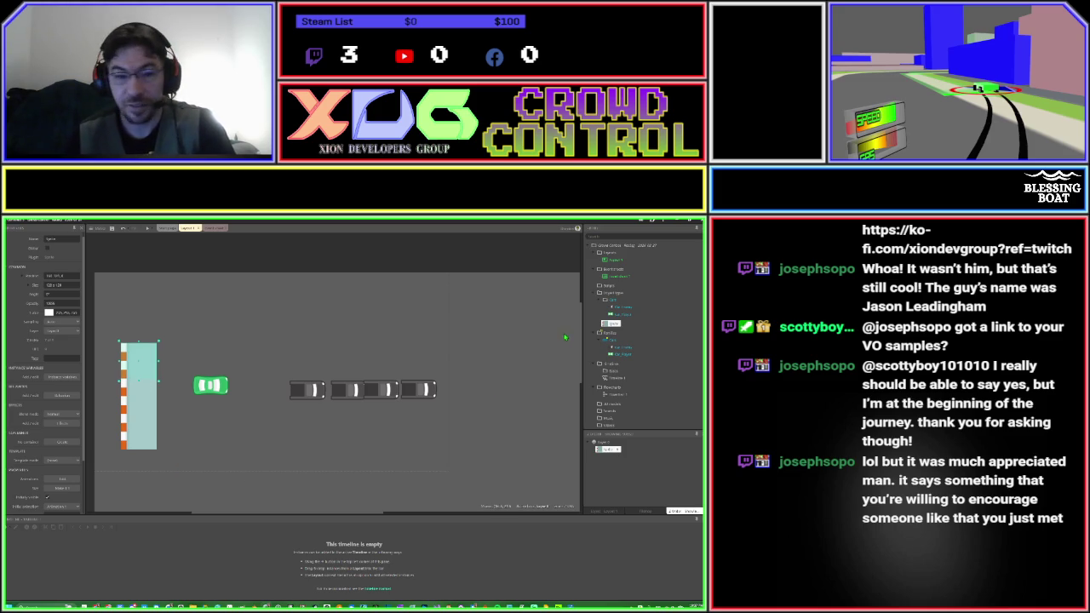
pyautogui.click(611, 324)
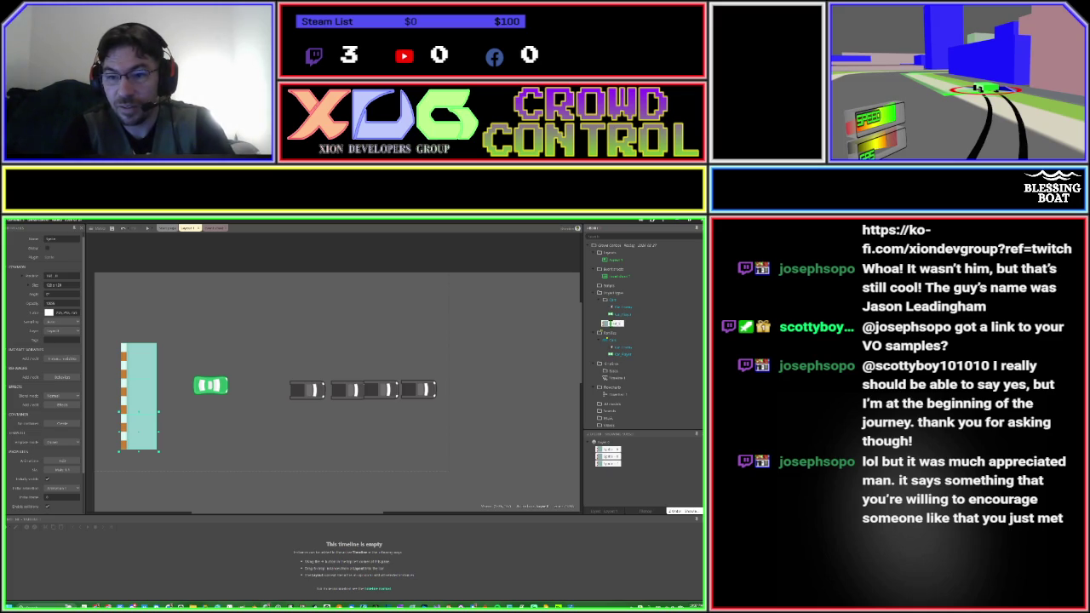
pyautogui.write('Car')
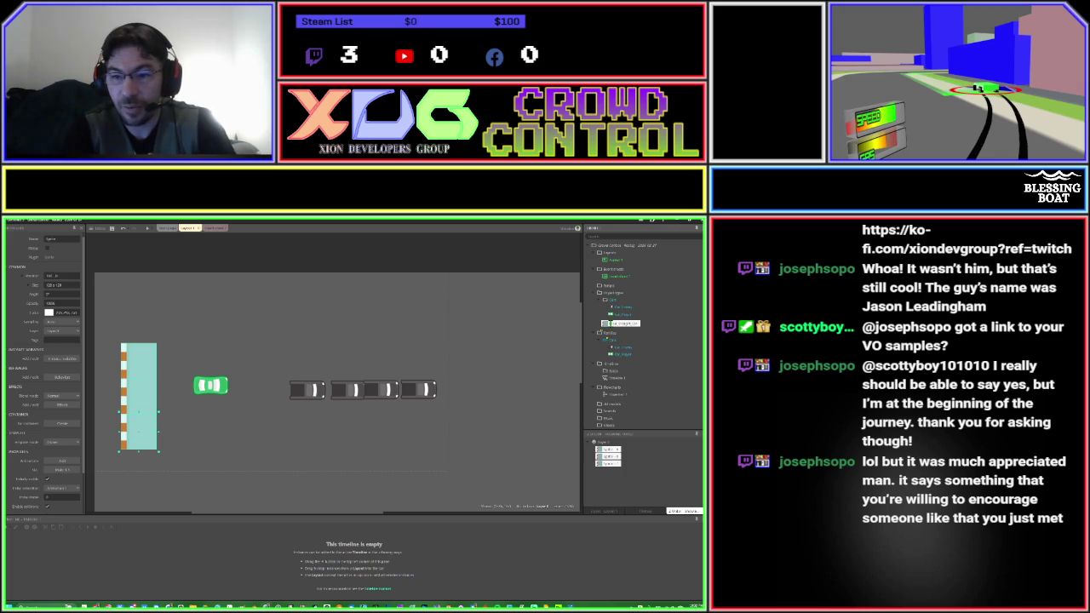
pyautogui.write('e')
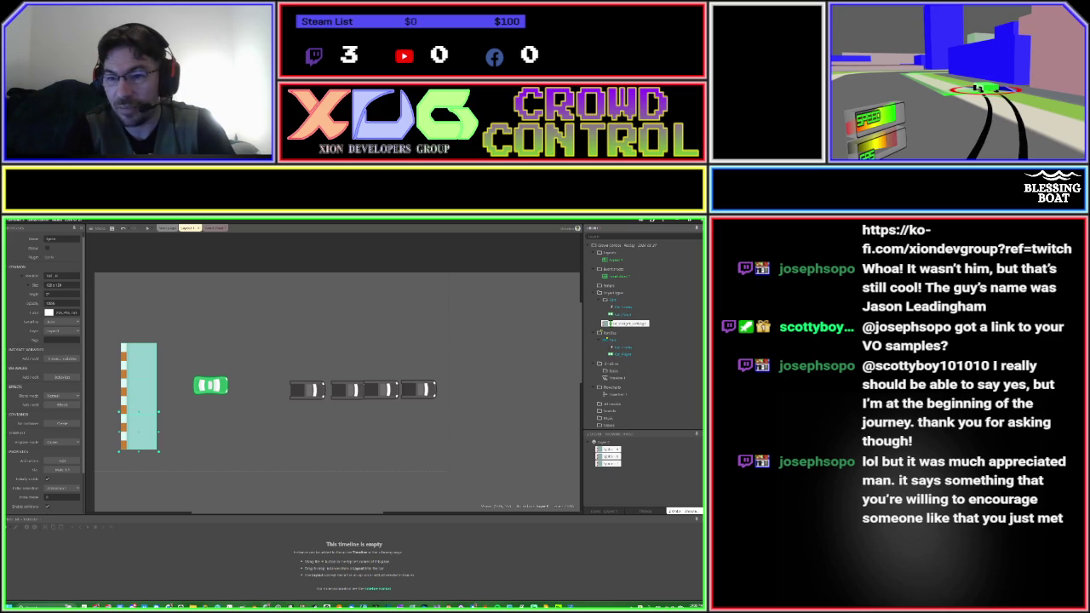
pyautogui.press('Return')
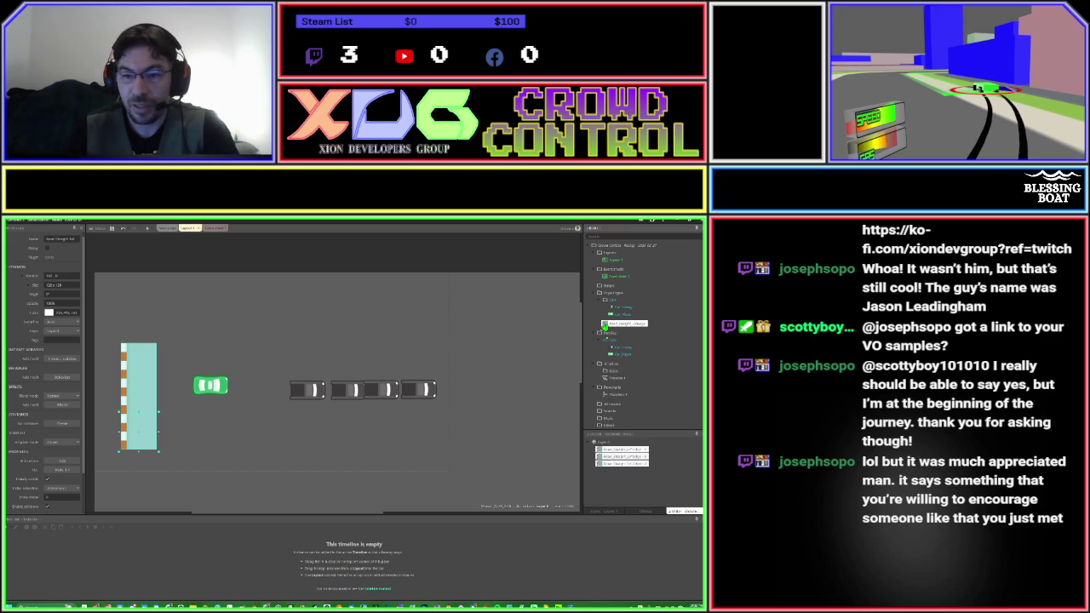
pyautogui.rightClick(605, 326)
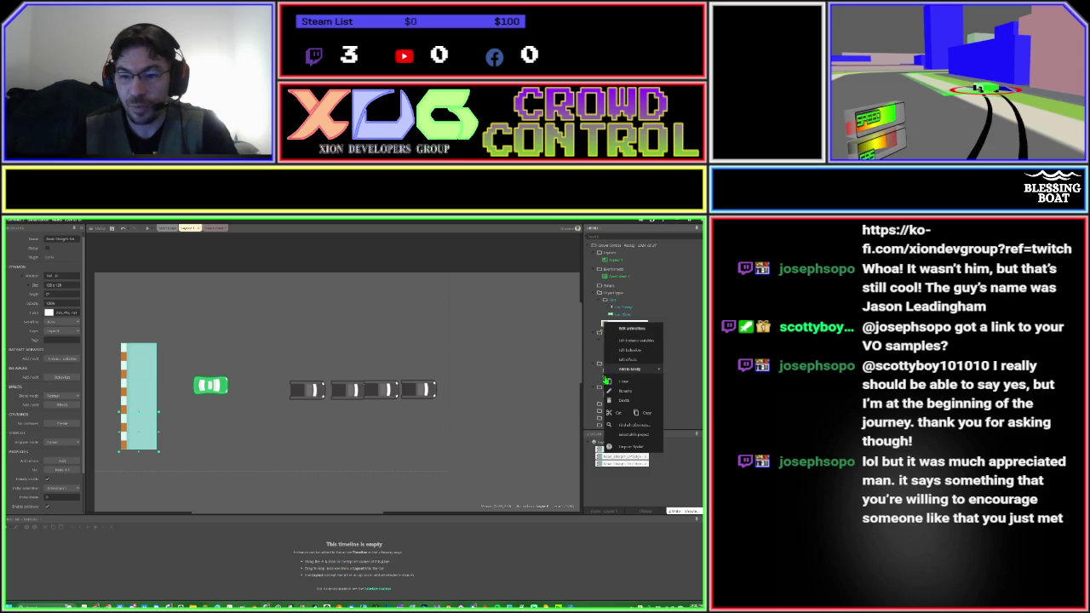
# Clone the Road_Straight object type and rename the copy.
pyautogui.click(613, 382)
pyautogui.click(638, 331)
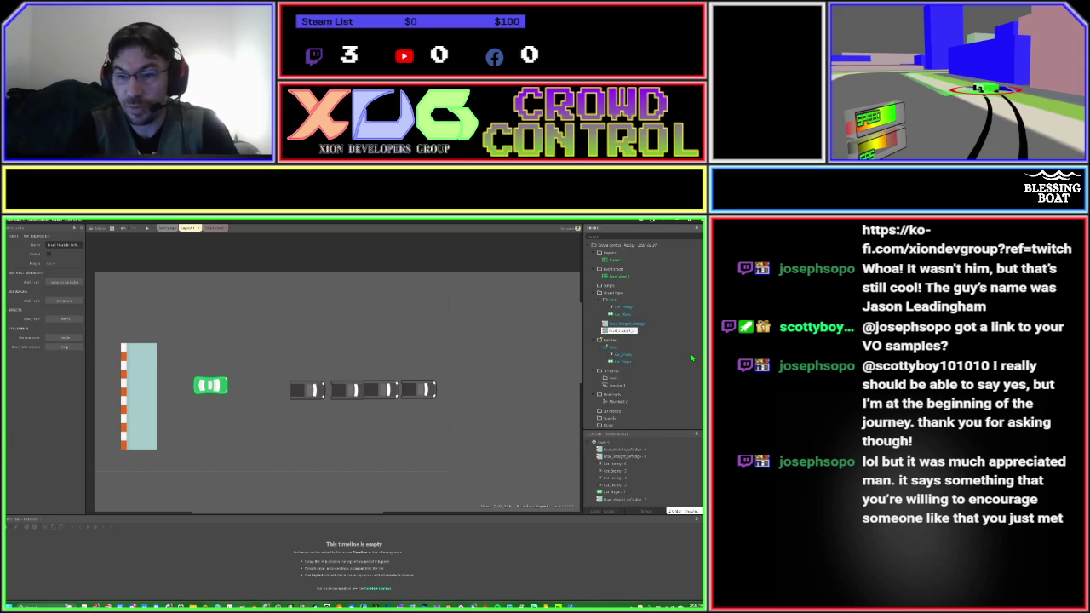
pyautogui.write('Long')
pyautogui.press('BackSpace')
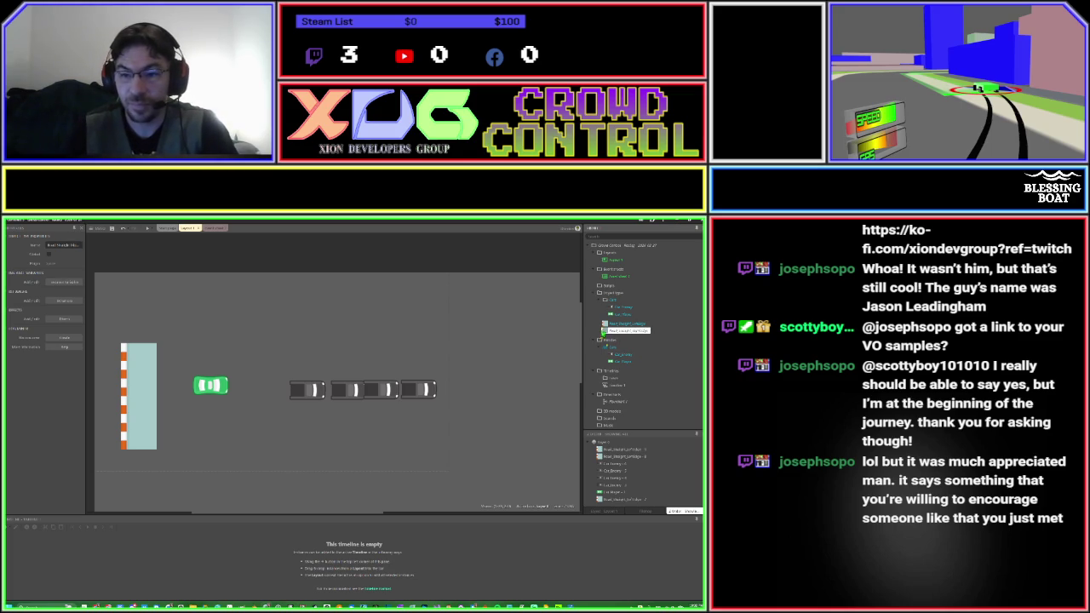
# Give the copy the right-edged straight road tile image and place it on the layout.
pyautogui.doubleClick(604, 332)
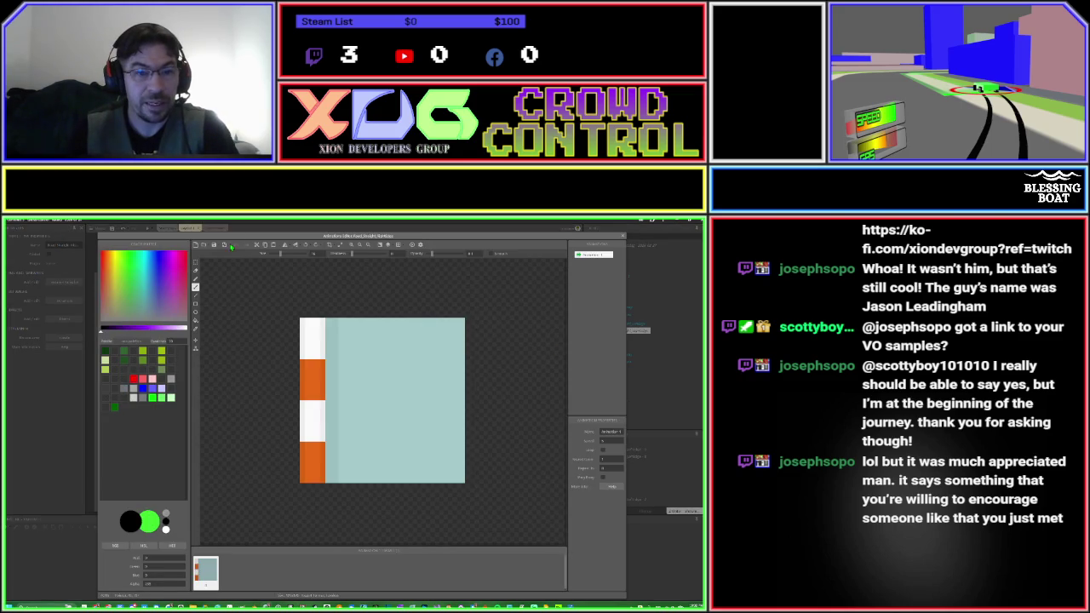
pyautogui.click(203, 245)
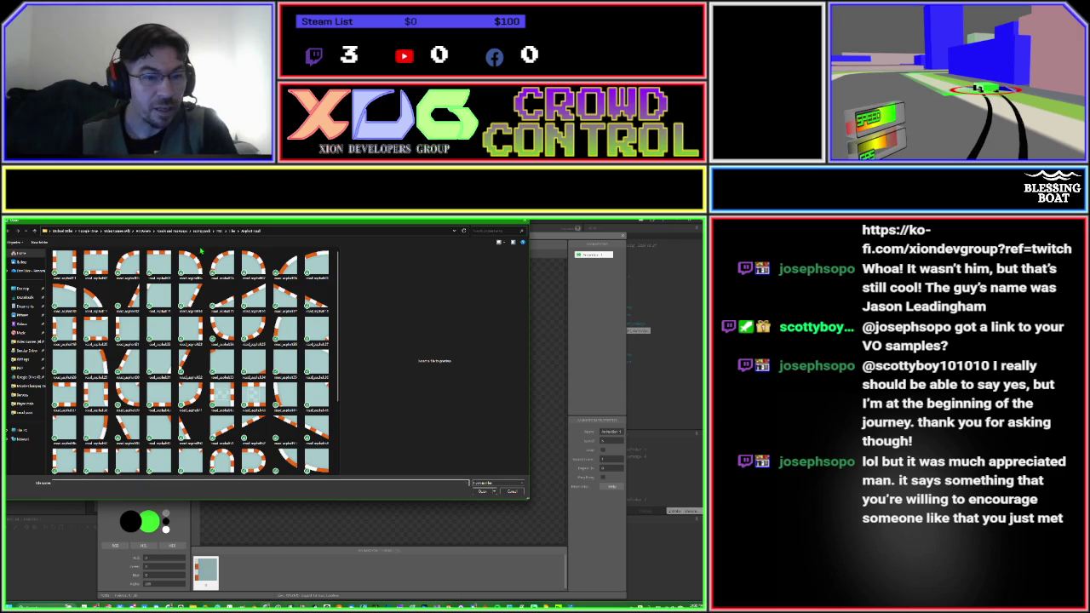
pyautogui.doubleClick(201, 331)
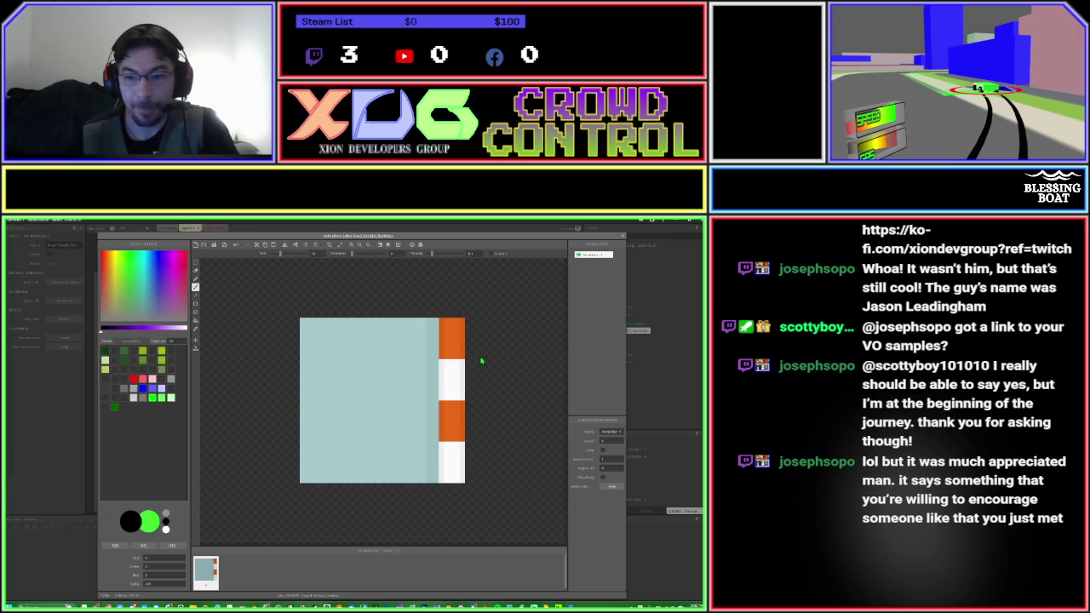
pyautogui.click(622, 241)
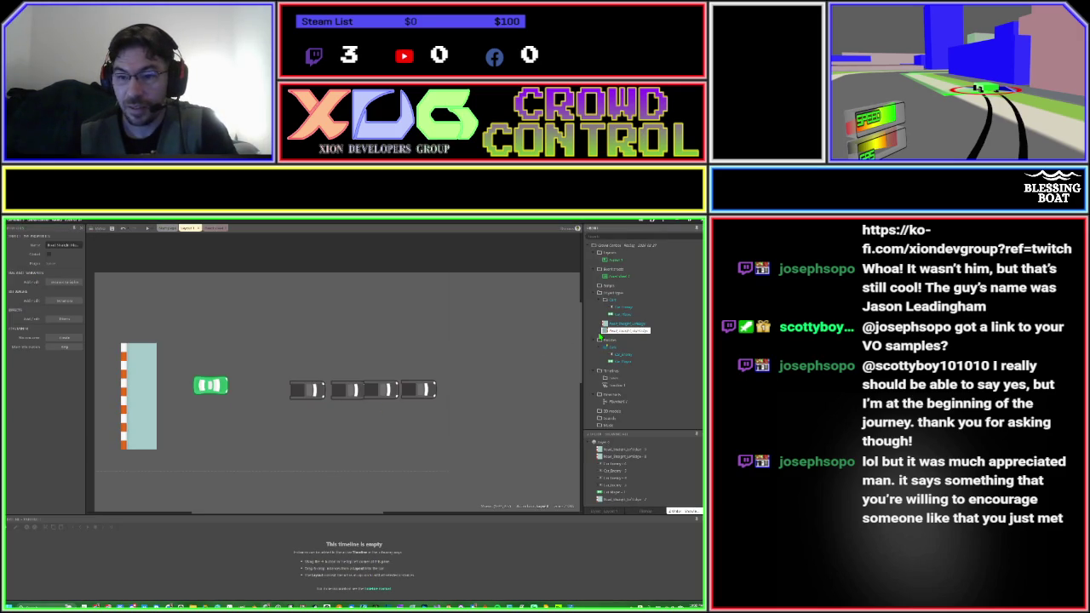
pyautogui.moveTo(599, 337)
pyautogui.mouseDown()
pyautogui.moveTo(183, 363)
pyautogui.moveTo(177, 431)
pyautogui.mouseUp()
# Place the right-edged road tile, move the green car onto it, and box-select the road and gray cars.
pyautogui.click(230, 426)
pyautogui.moveTo(219, 388); pyautogui.dragTo(163, 414)
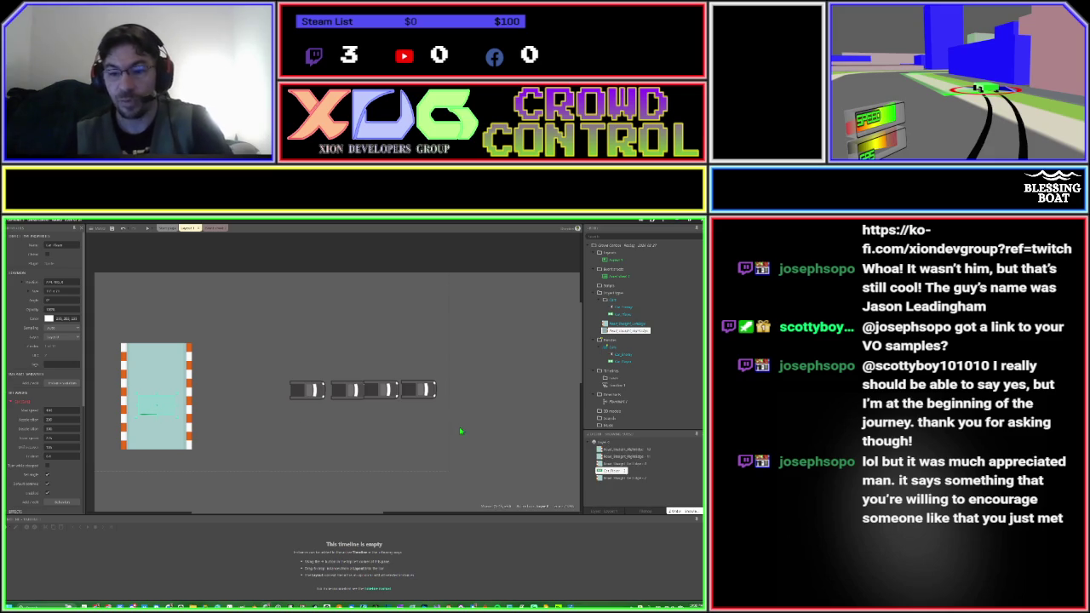
pyautogui.click(596, 513)
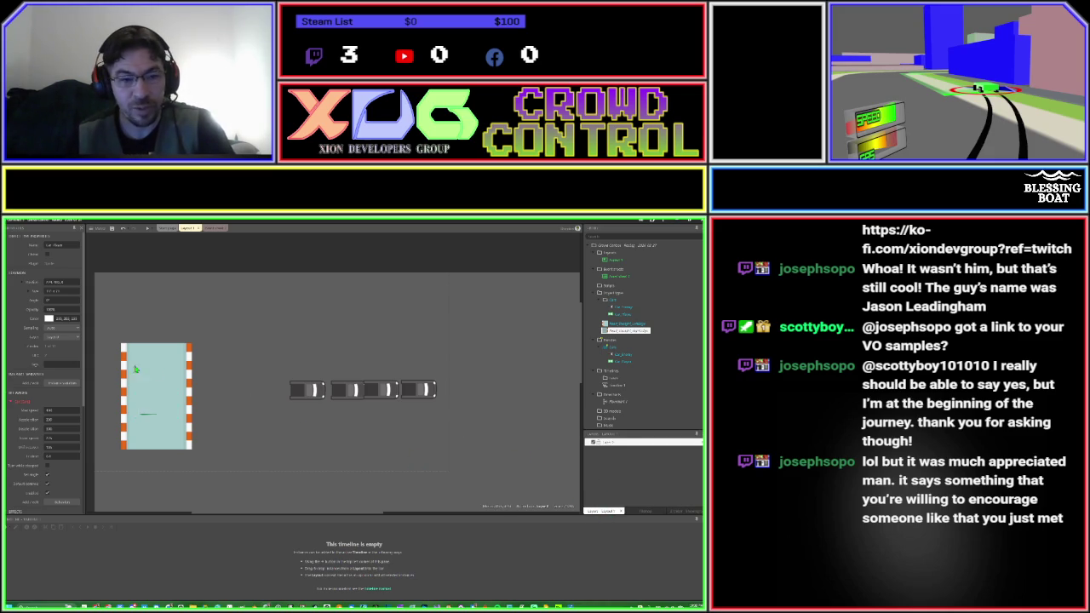
pyautogui.moveTo(111, 333)
pyautogui.mouseDown()
pyautogui.moveTo(276, 431)
pyautogui.moveTo(469, 469)
pyautogui.mouseUp()
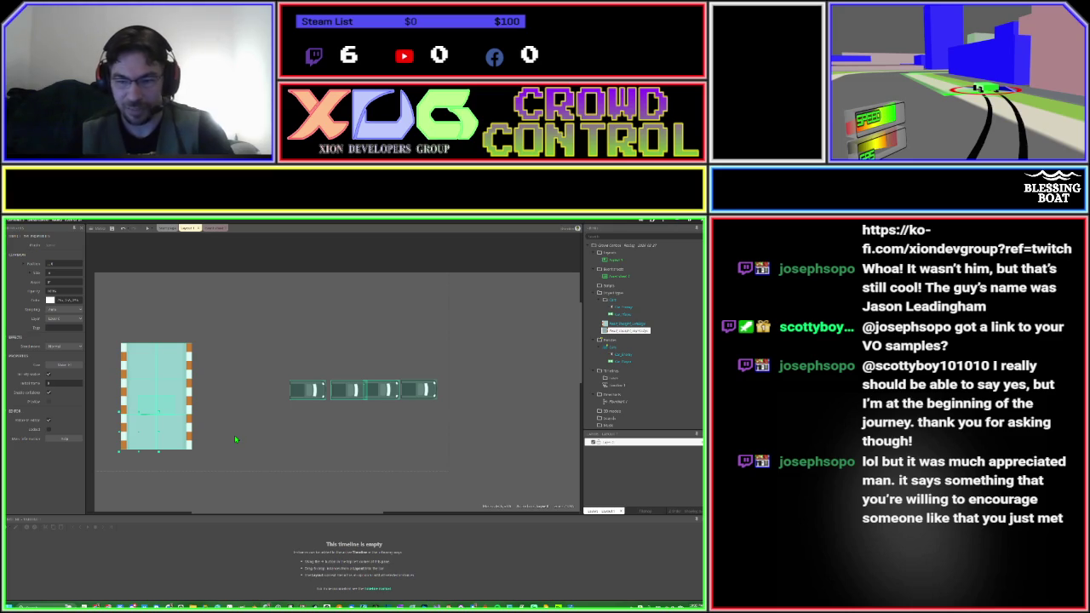
# Rename the existing layer to Cars.
pyautogui.click(269, 451)
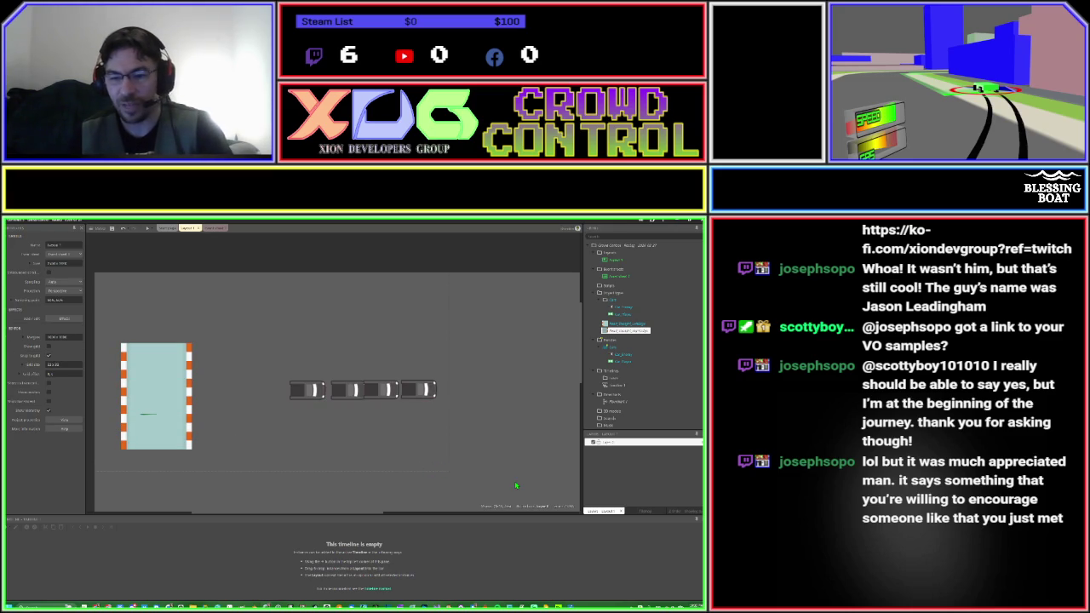
pyautogui.click(608, 443)
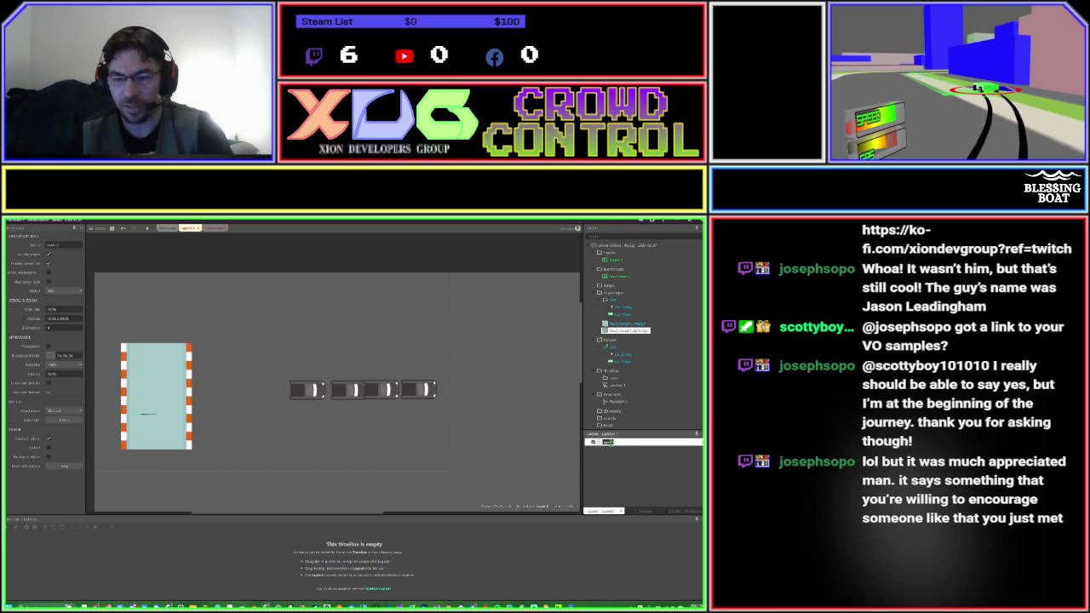
pyautogui.click(610, 443)
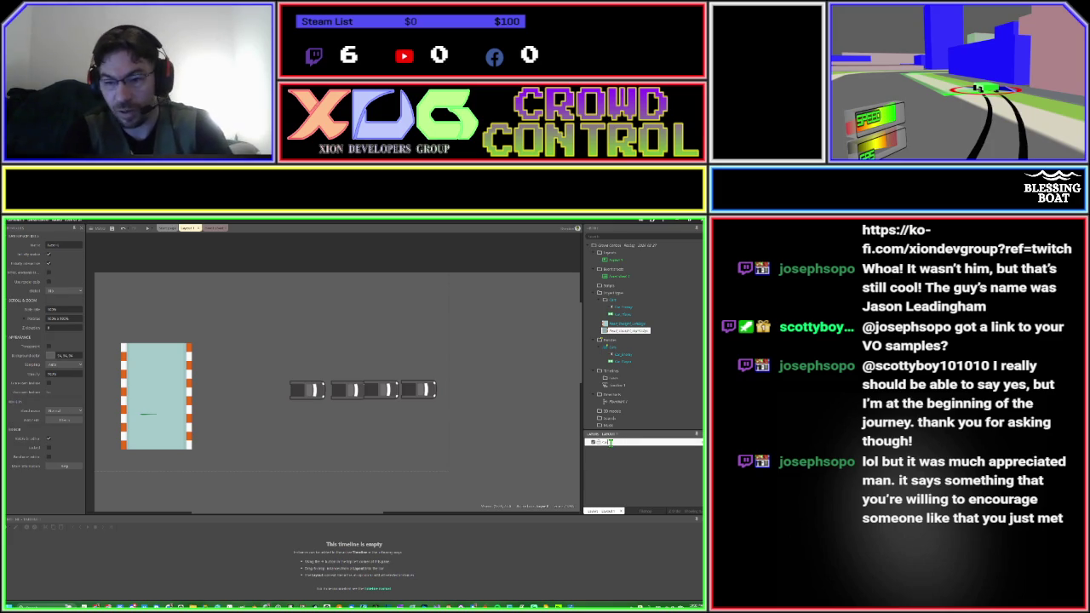
pyautogui.write('Cars')
pyautogui.press('Return')
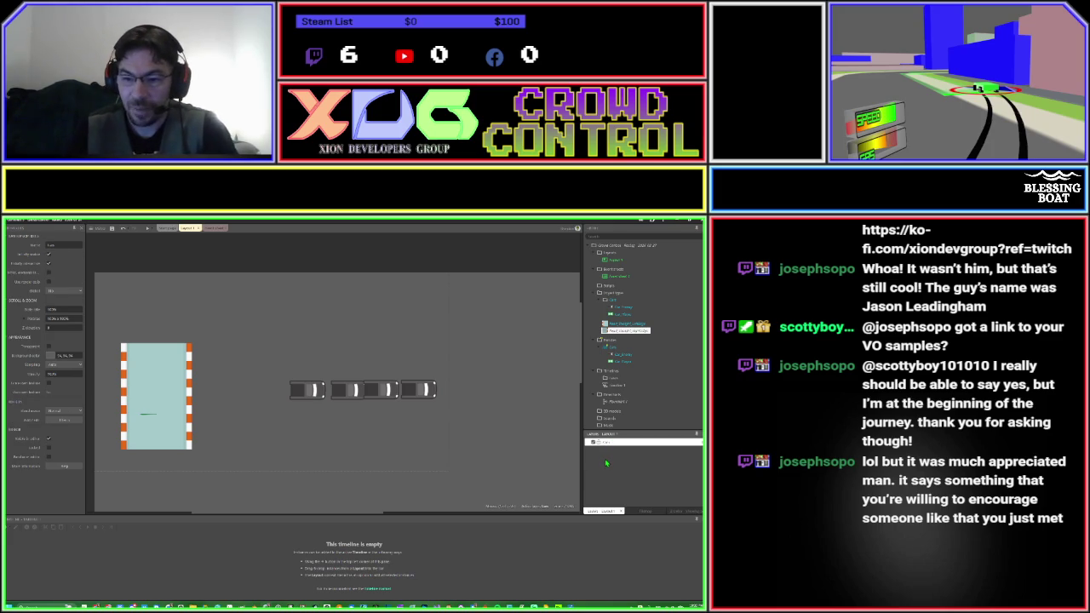
# Add a new Roads layer and select the two road pieces.
pyautogui.rightClick(607, 460)
pyautogui.click(622, 477)
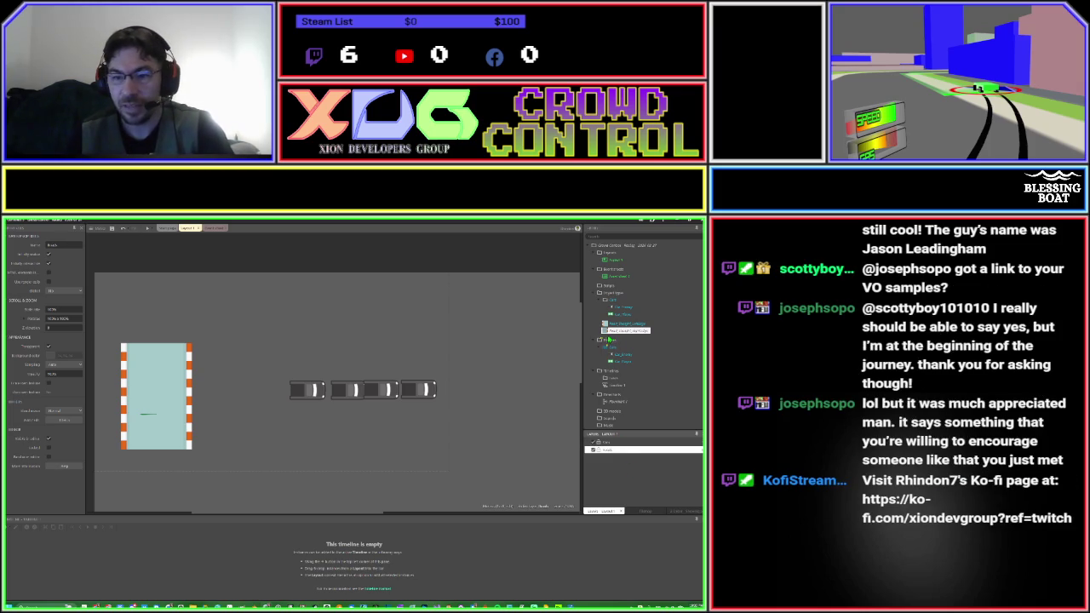
pyautogui.click(606, 324)
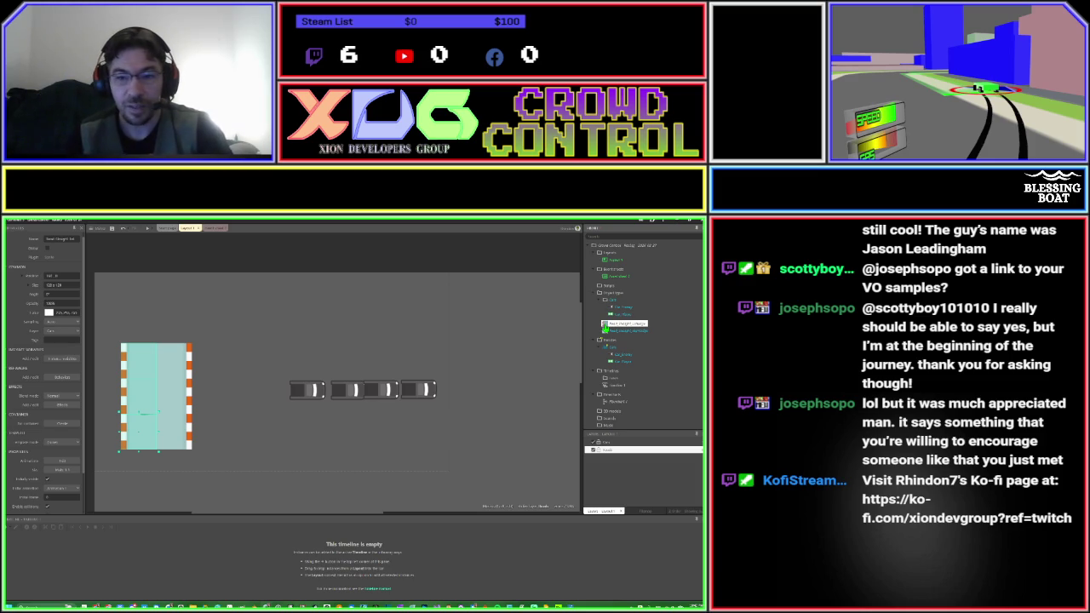
pyautogui.click(608, 330)
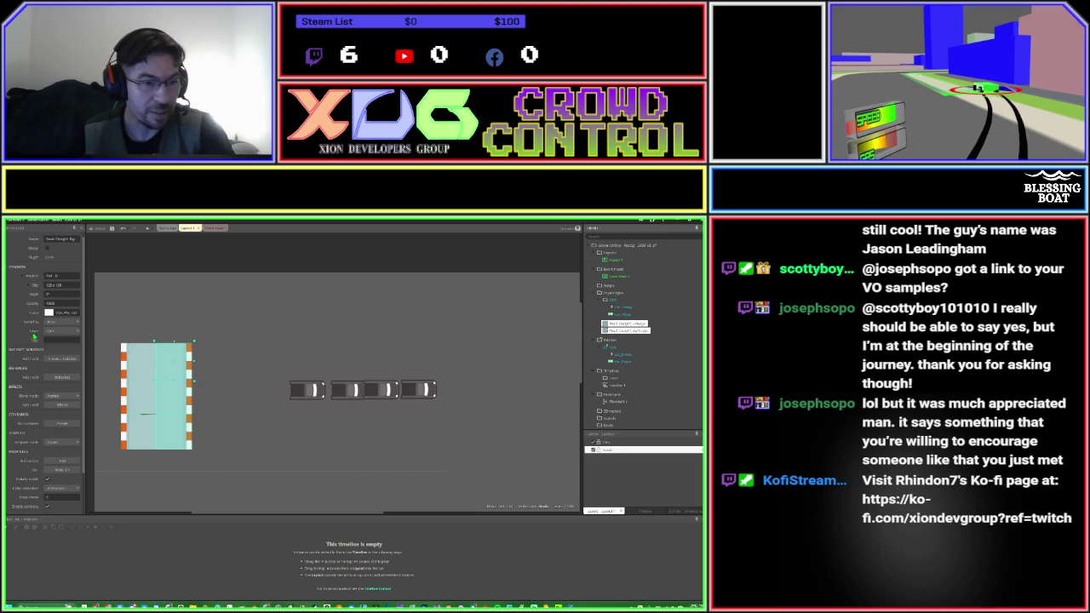
# Move both road pieces, including Road_Straight, onto the Roads layer.
pyautogui.click(56, 336)
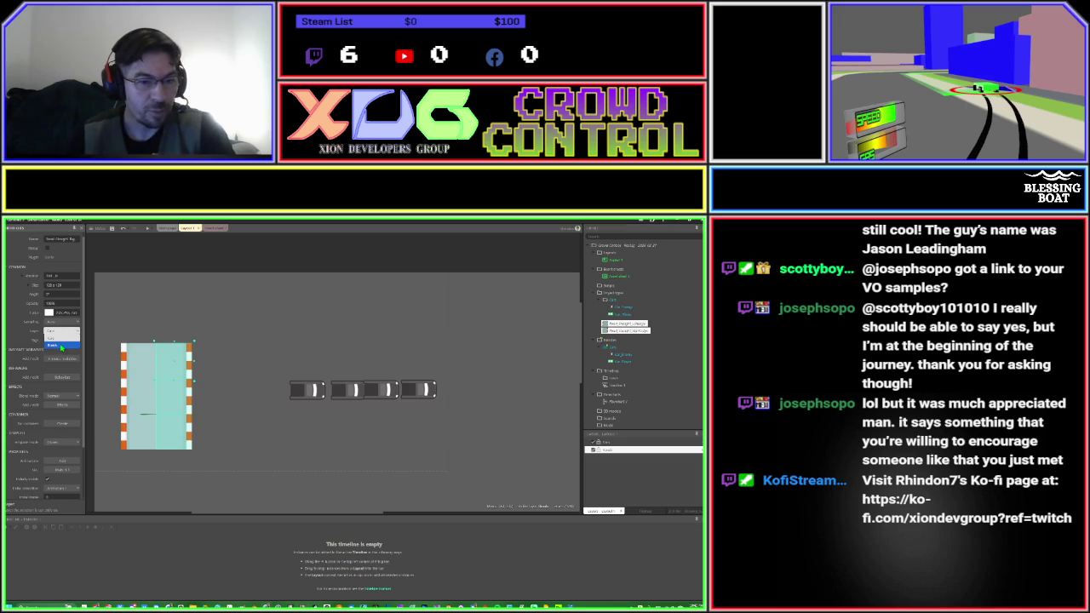
pyautogui.click(61, 346)
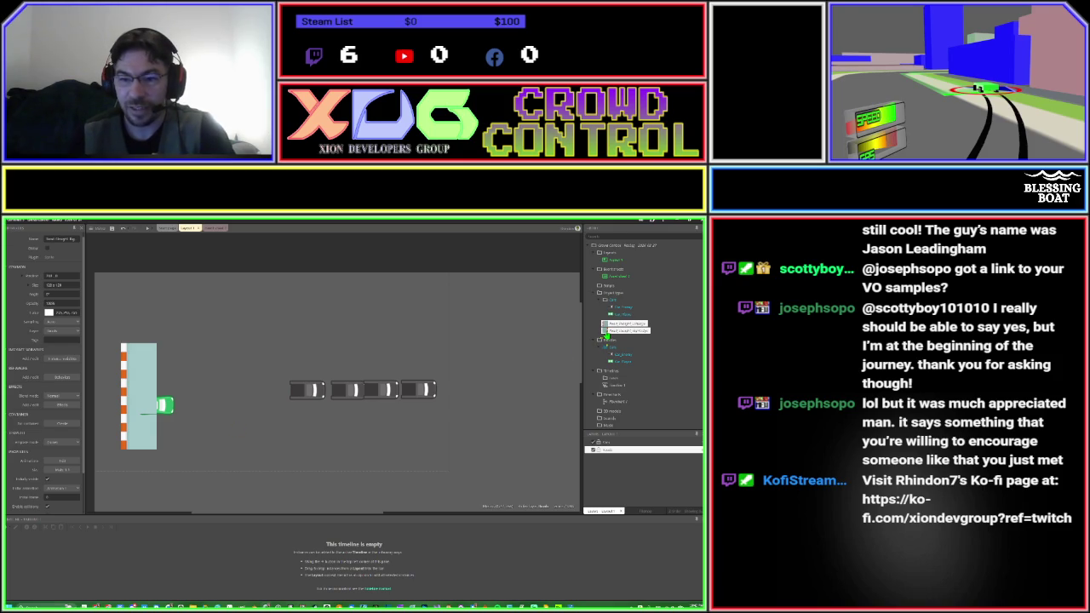
pyautogui.click(606, 325)
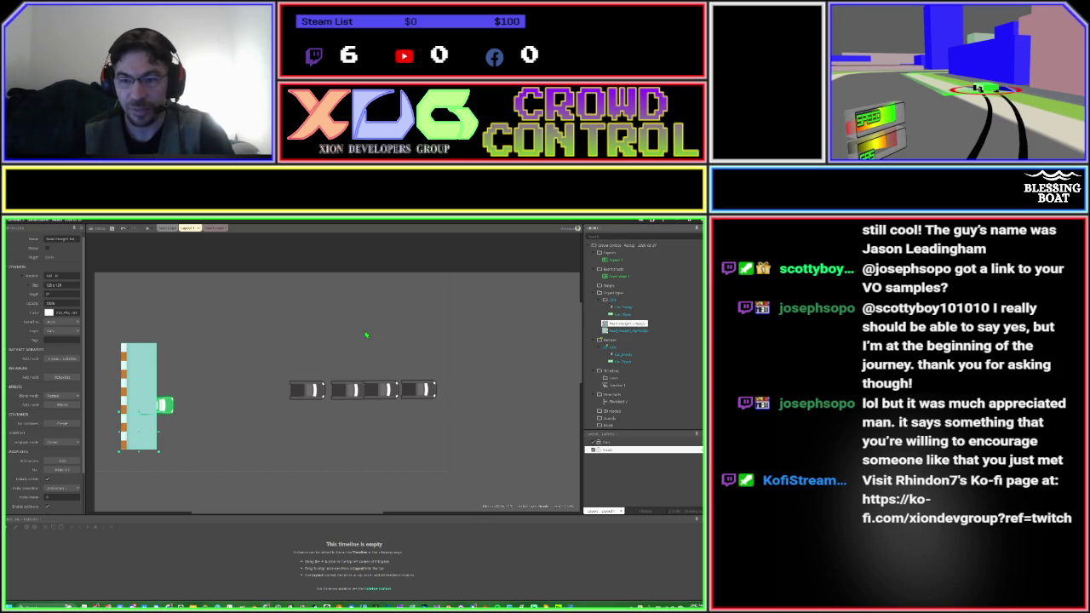
pyautogui.click(63, 330)
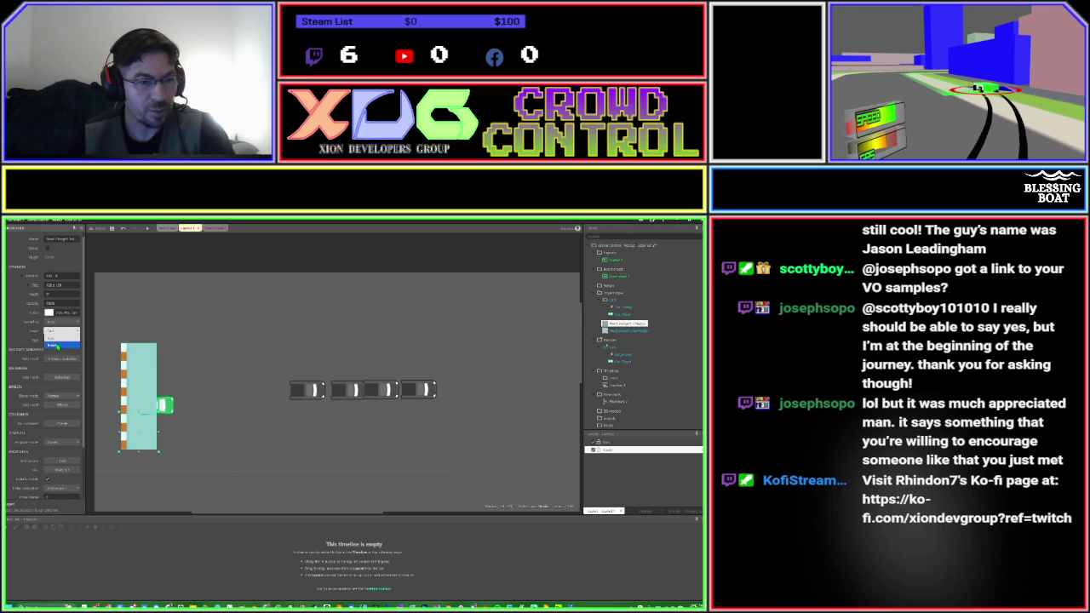
pyautogui.click(57, 346)
pyautogui.click(244, 388)
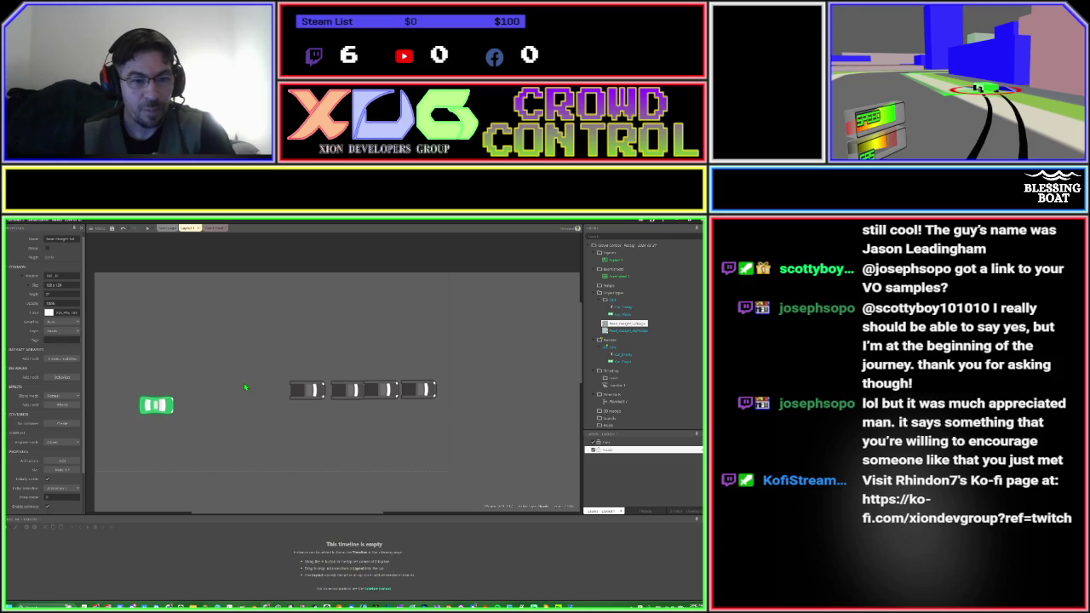
# Make the Cars layer transparent while keeping the Roads layer non-transparent.
pyautogui.click(618, 442)
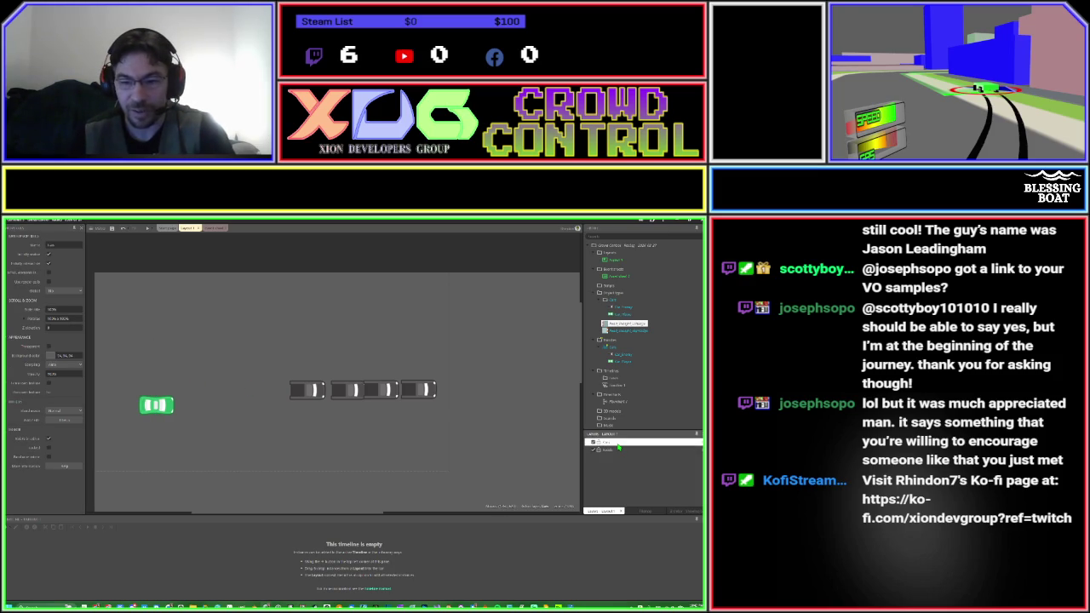
pyautogui.click(48, 347)
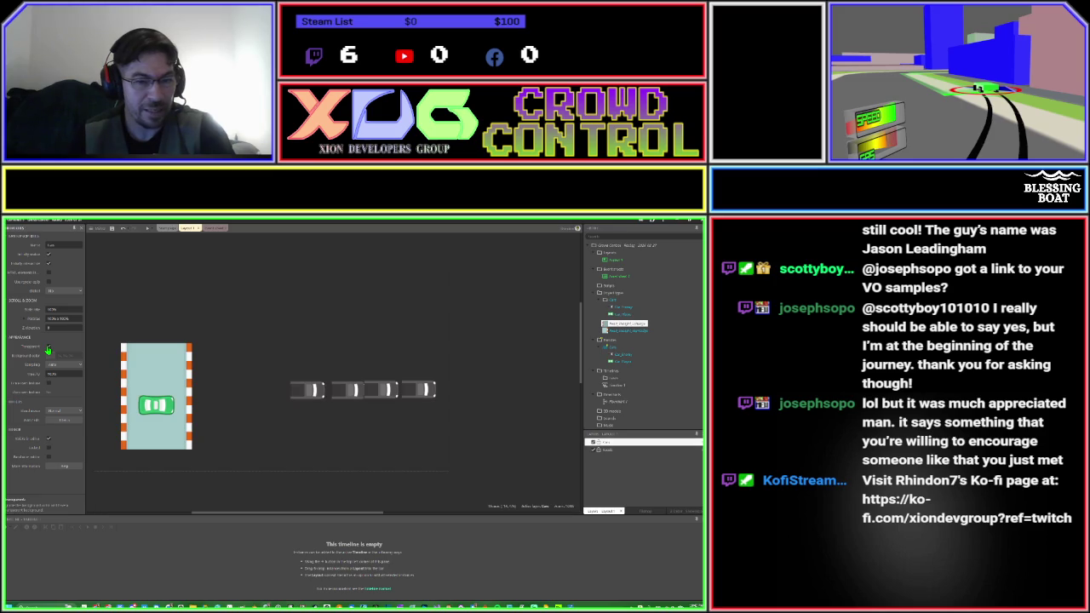
pyautogui.click(628, 450)
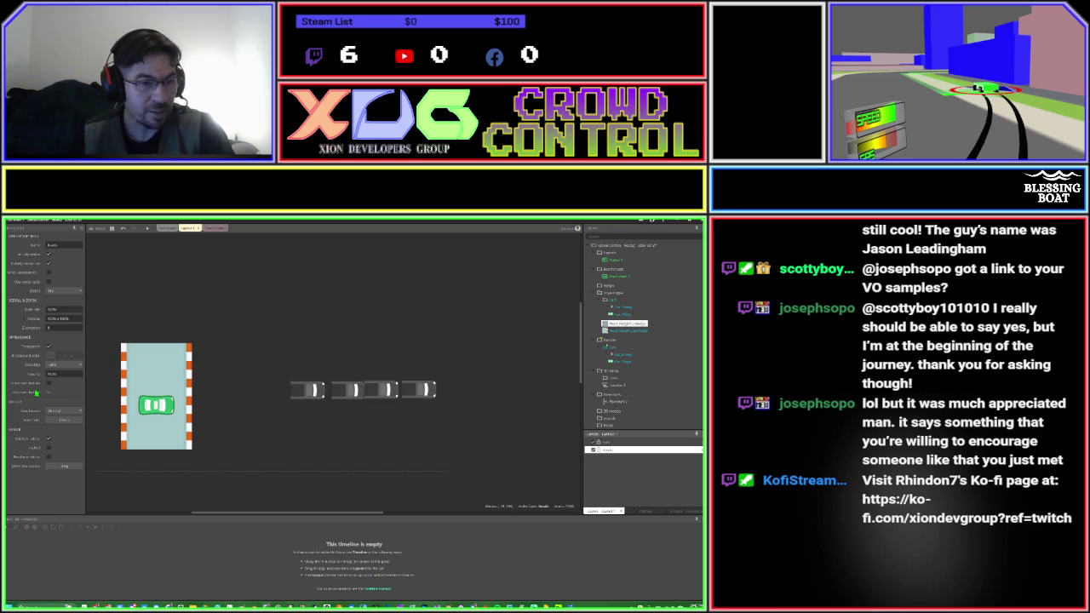
pyautogui.click(48, 347)
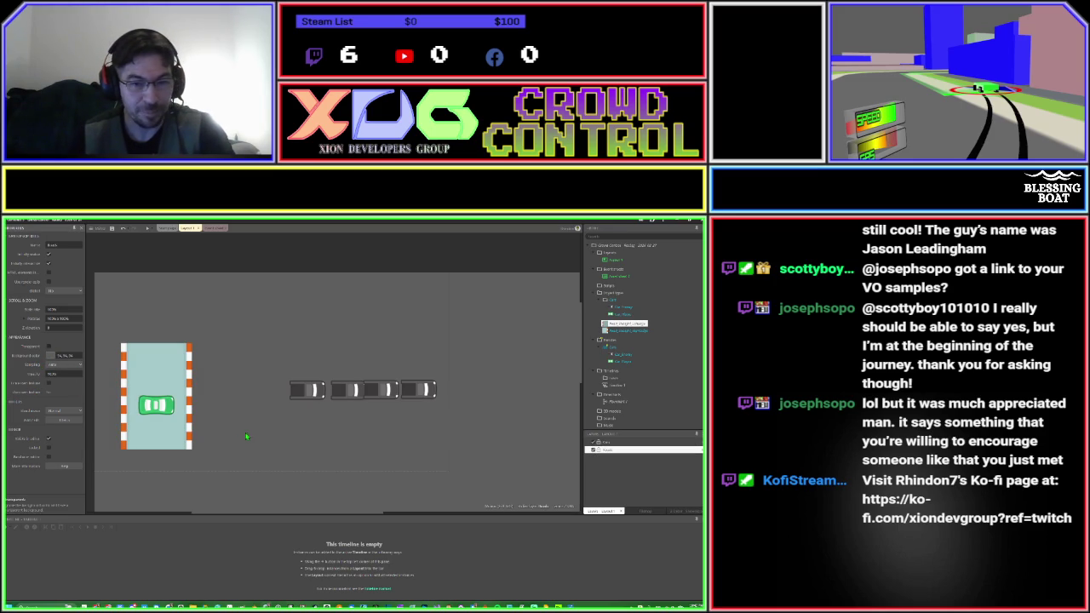
pyautogui.click(410, 447)
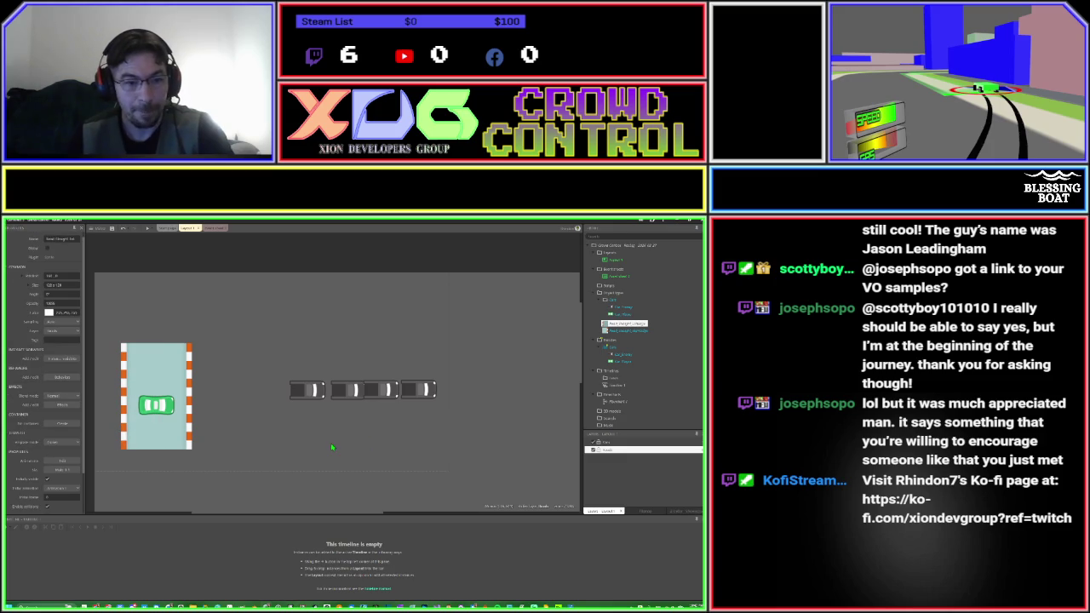
pyautogui.click(163, 405)
# Rotate the green car slightly counter-clockwise and open its sprite in the image editor.
pyautogui.moveTo(182, 411); pyautogui.dragTo(160, 382)
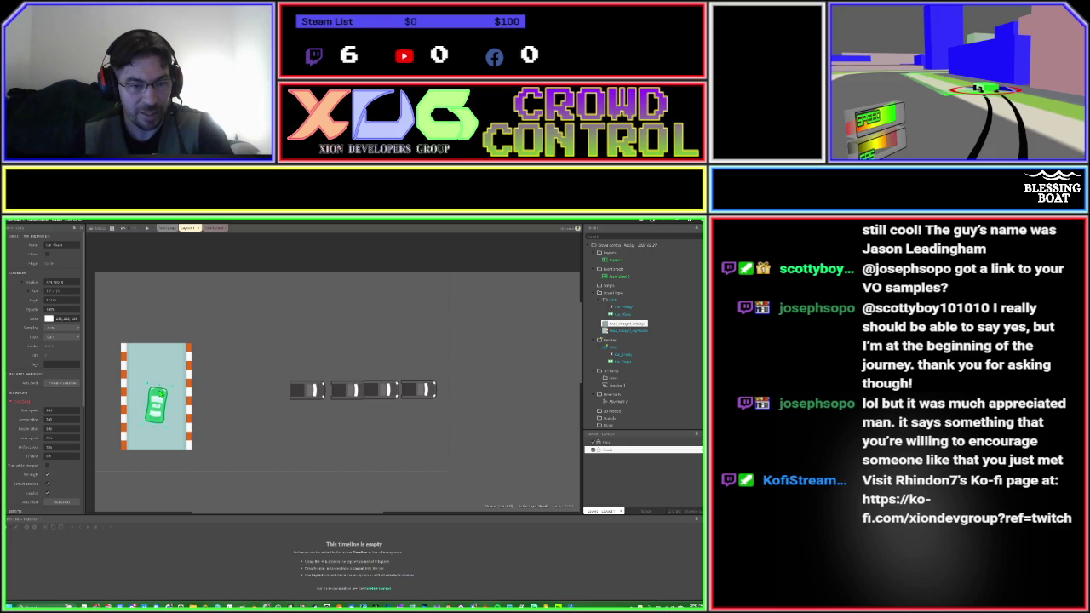
pyautogui.doubleClick(162, 397)
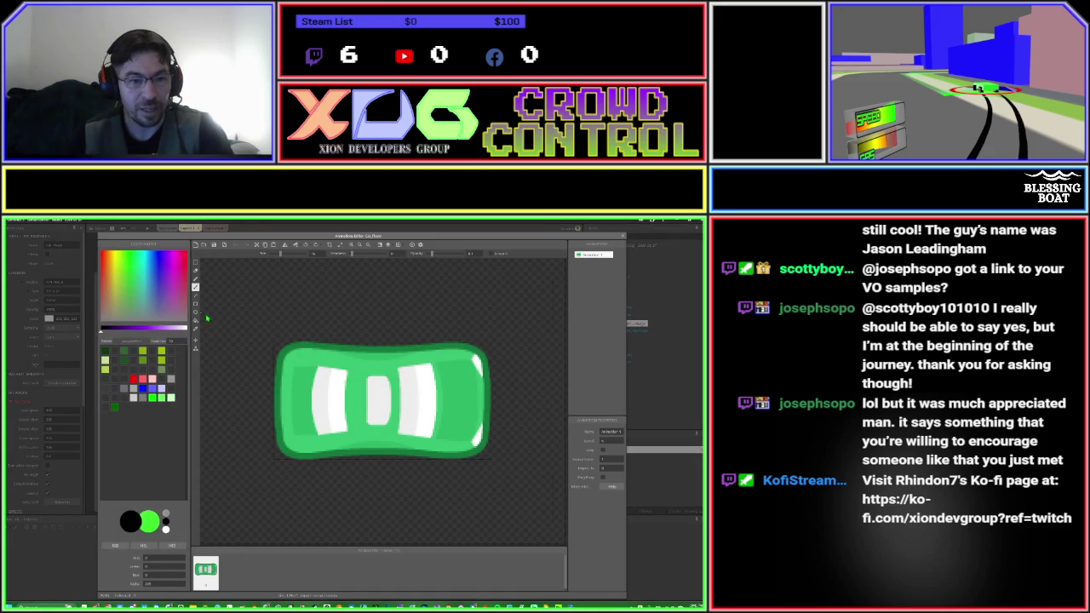
# Draw a test line across the car sprite, undo it, and close the image editor.
pyautogui.click(196, 296)
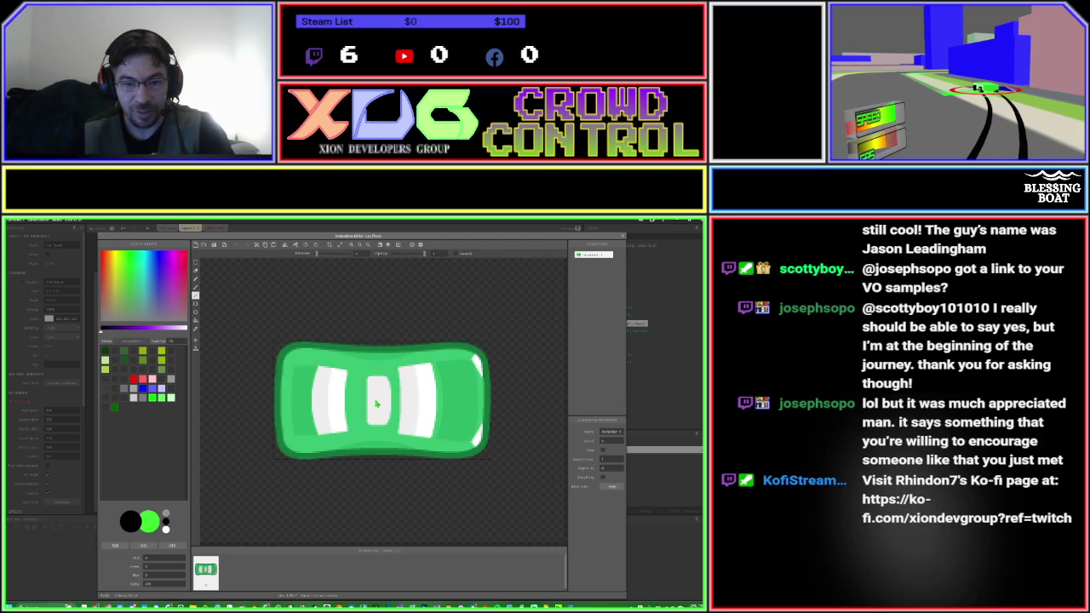
pyautogui.moveTo(376, 404); pyautogui.dragTo(490, 405)
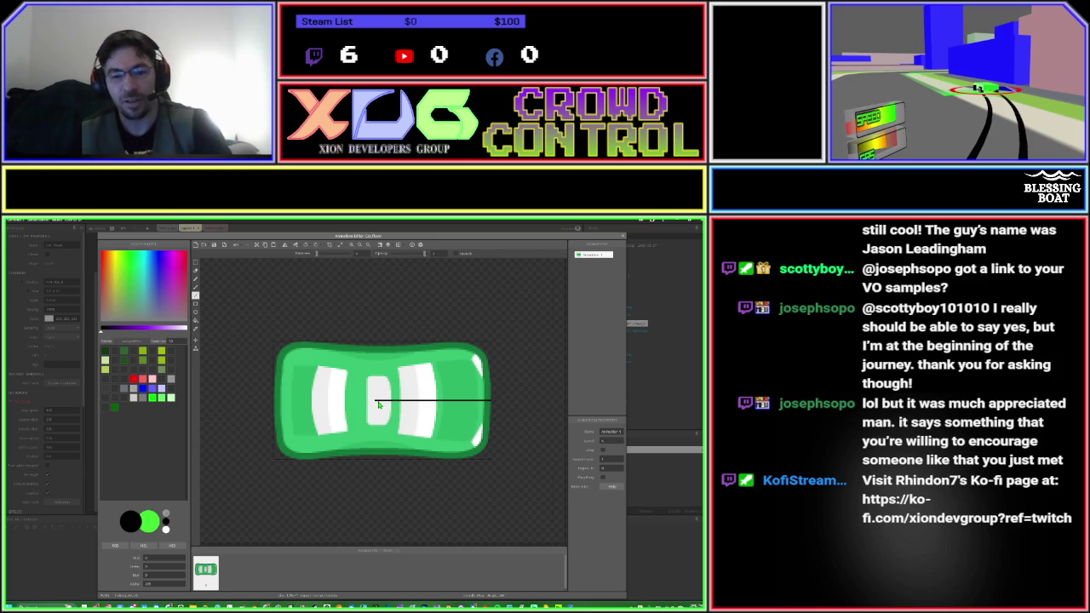
pyautogui.hotkey('ctrl', 'z')
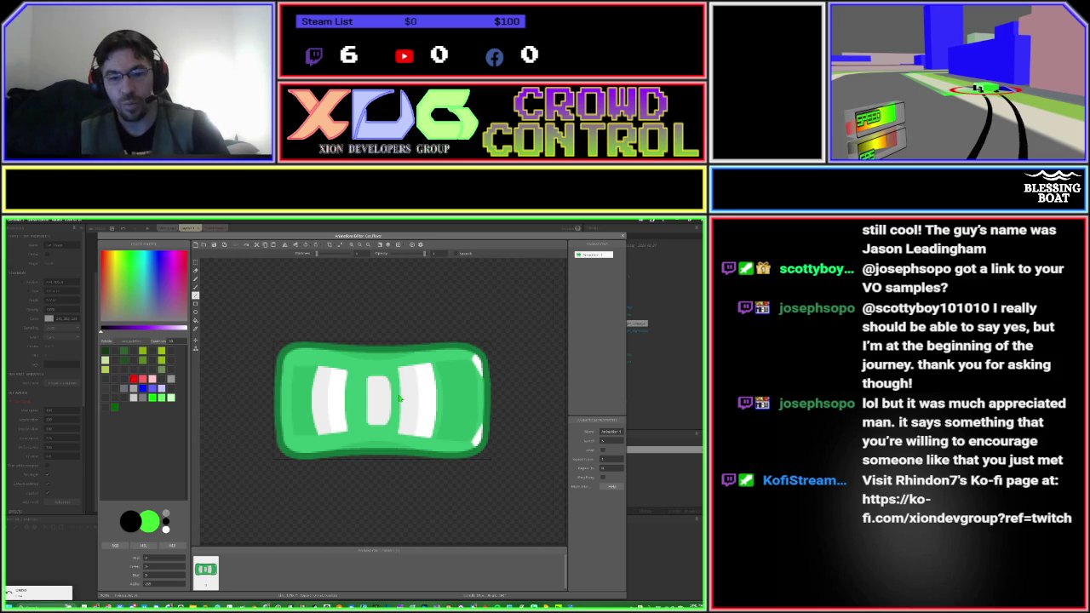
pyautogui.click(622, 236)
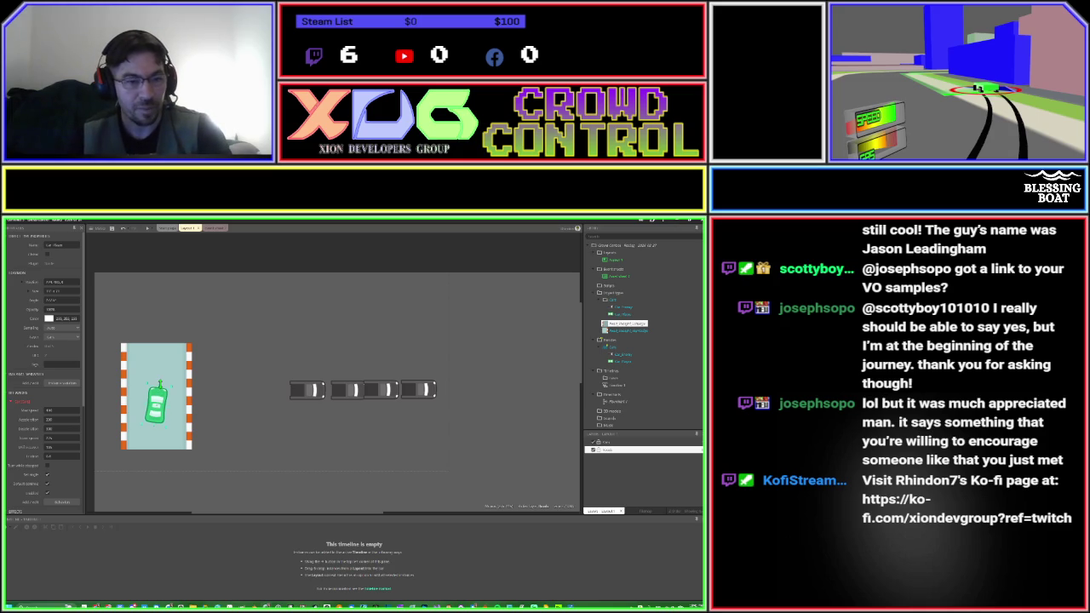
# Rotate the green car to point straight up and nudge it slightly up the road.
pyautogui.moveTo(160, 384); pyautogui.dragTo(157, 383)
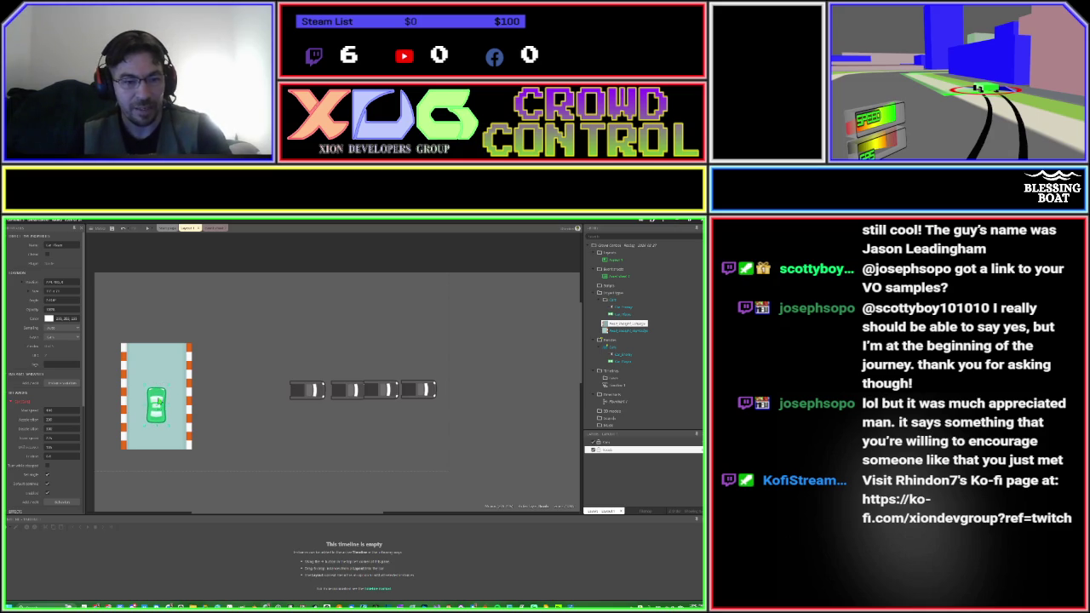
pyautogui.moveTo(158, 407)
pyautogui.mouseDown()
pyautogui.moveTo(157, 359)
pyautogui.moveTo(153, 406)
pyautogui.mouseUp()
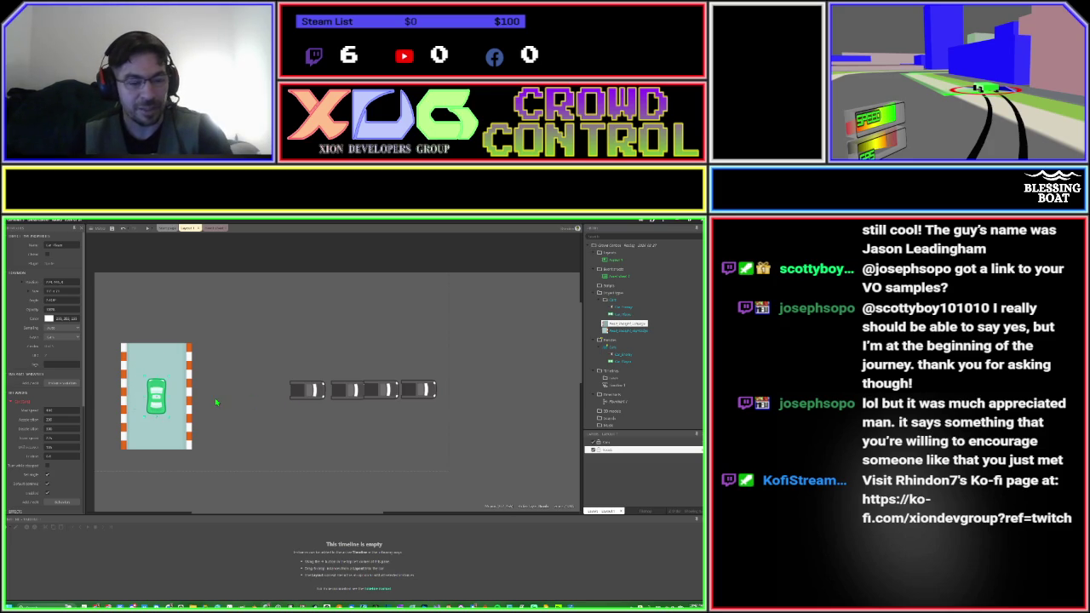
pyautogui.moveTo(251, 362)
pyautogui.mouseDown()
pyautogui.moveTo(255, 397)
pyautogui.moveTo(258, 373)
pyautogui.mouseUp()
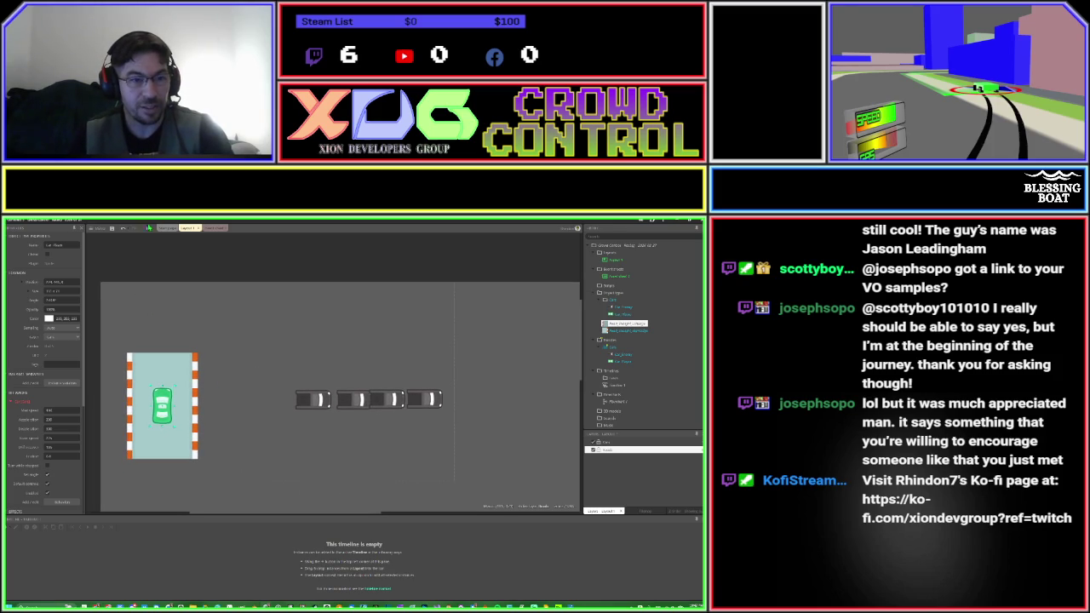
pyautogui.doubleClick(243, 321)
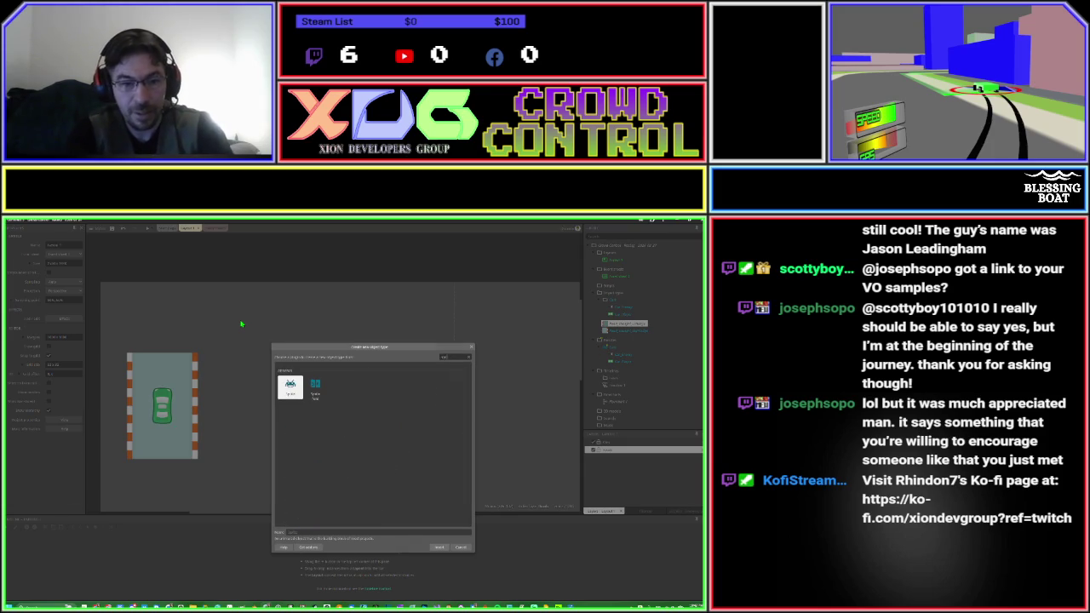
# Create a sprite with the curved road tile image and place it above the straight road's left side.
pyautogui.press('Return')
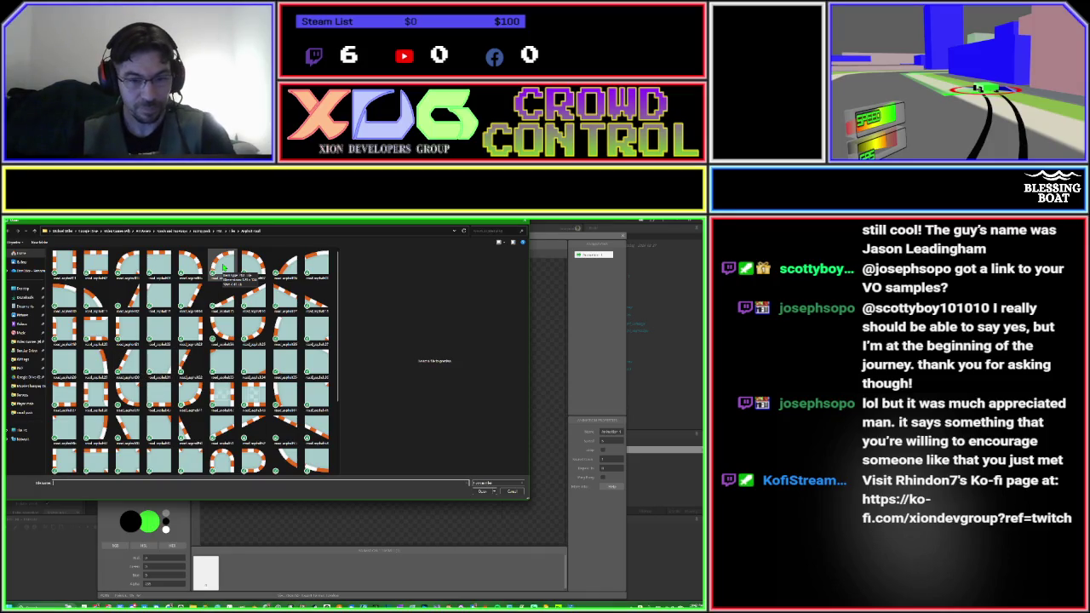
pyautogui.doubleClick(223, 267)
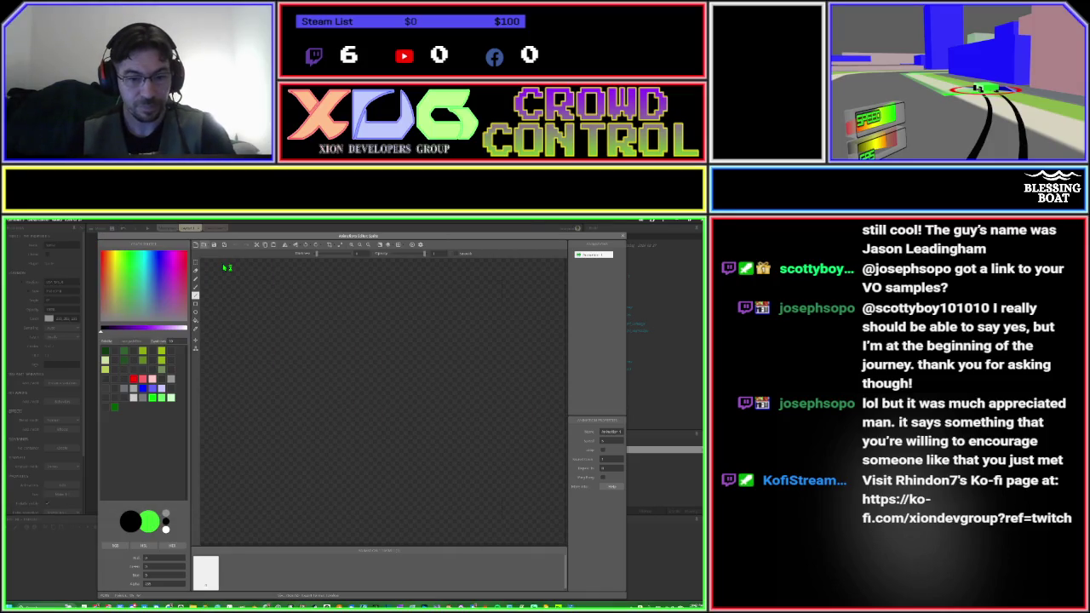
pyautogui.click(622, 236)
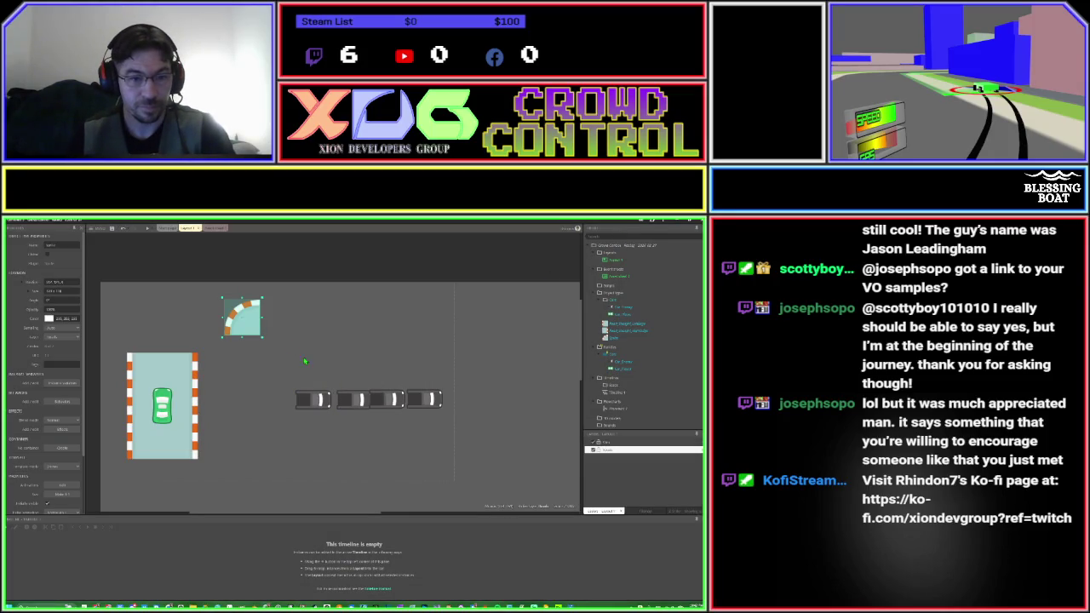
pyautogui.moveTo(248, 328)
pyautogui.mouseDown()
pyautogui.moveTo(134, 336)
pyautogui.moveTo(146, 343)
pyautogui.mouseUp()
pyautogui.click(189, 372)
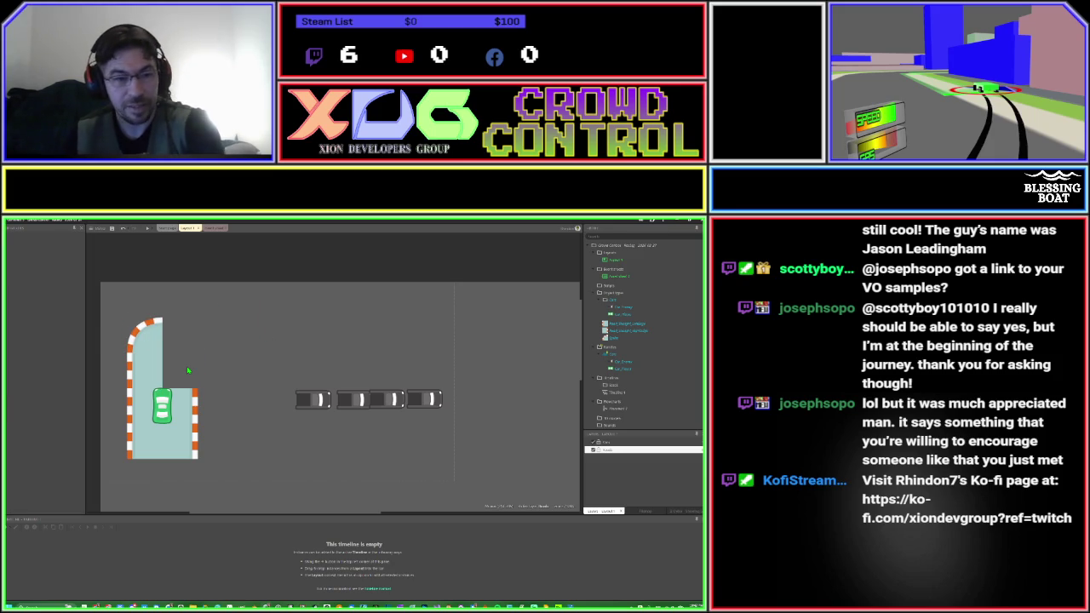
pyautogui.doubleClick(190, 372)
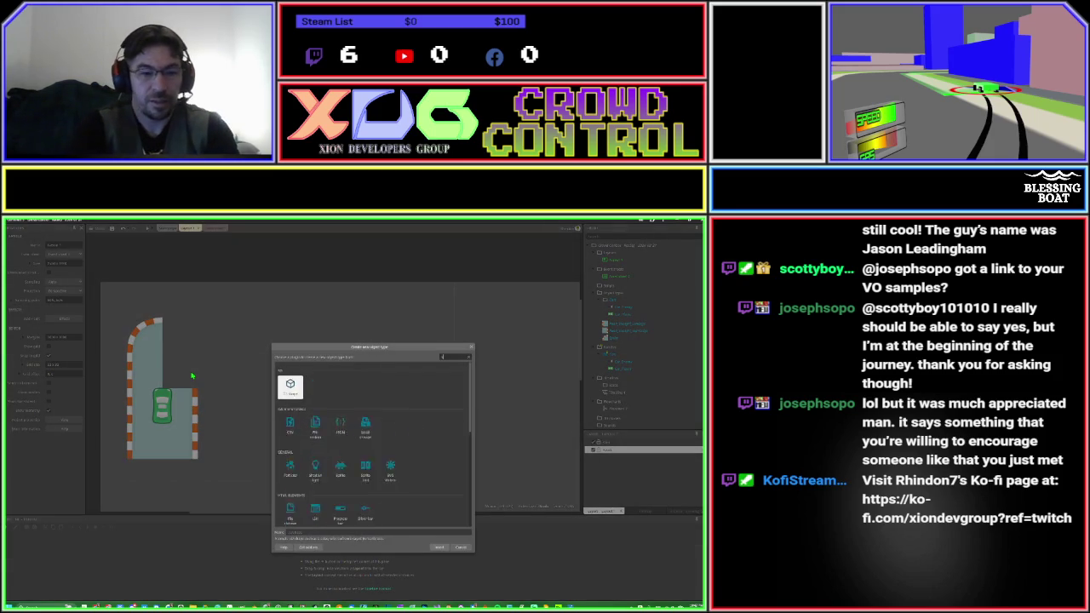
# Create a new sprite and load a road tile with bottom corner curves into it.
pyautogui.press('Return')
pyautogui.click(192, 375)
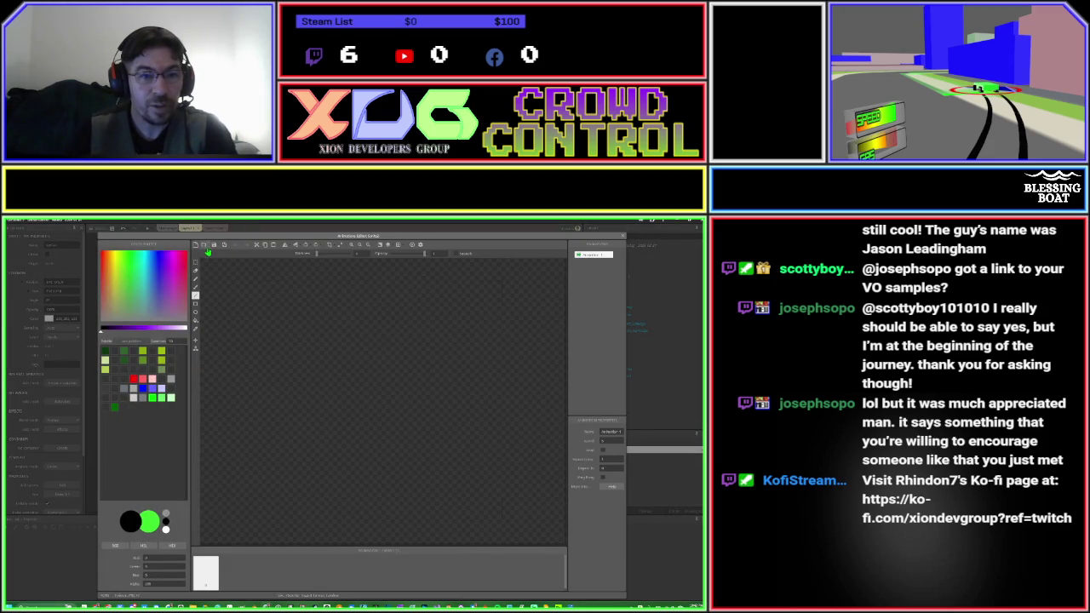
pyautogui.click(203, 245)
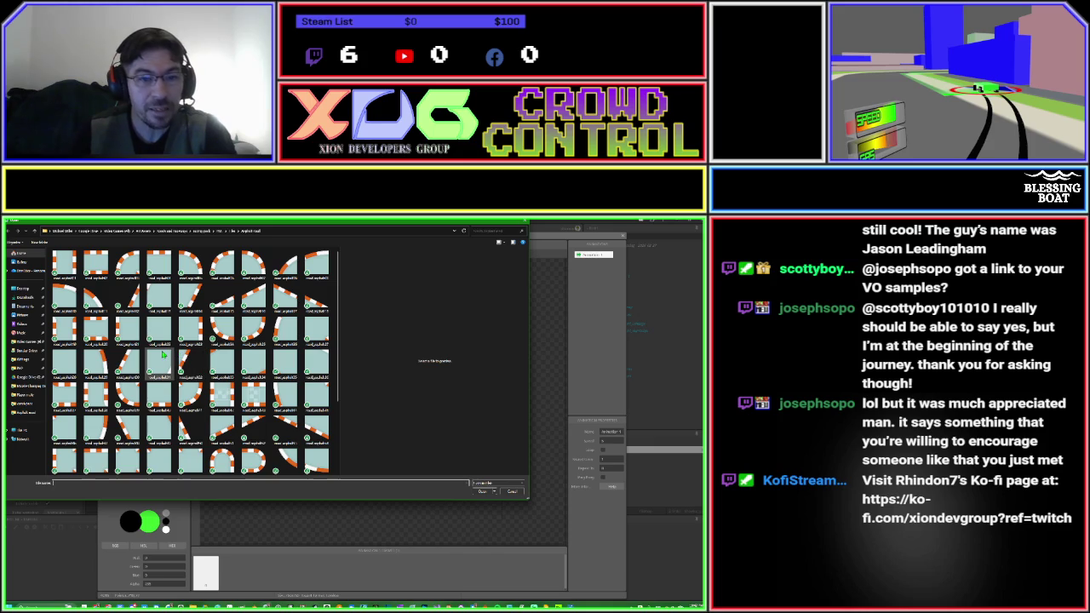
pyautogui.scroll(-2, 166, 353)
pyautogui.scroll(-1, 175, 349)
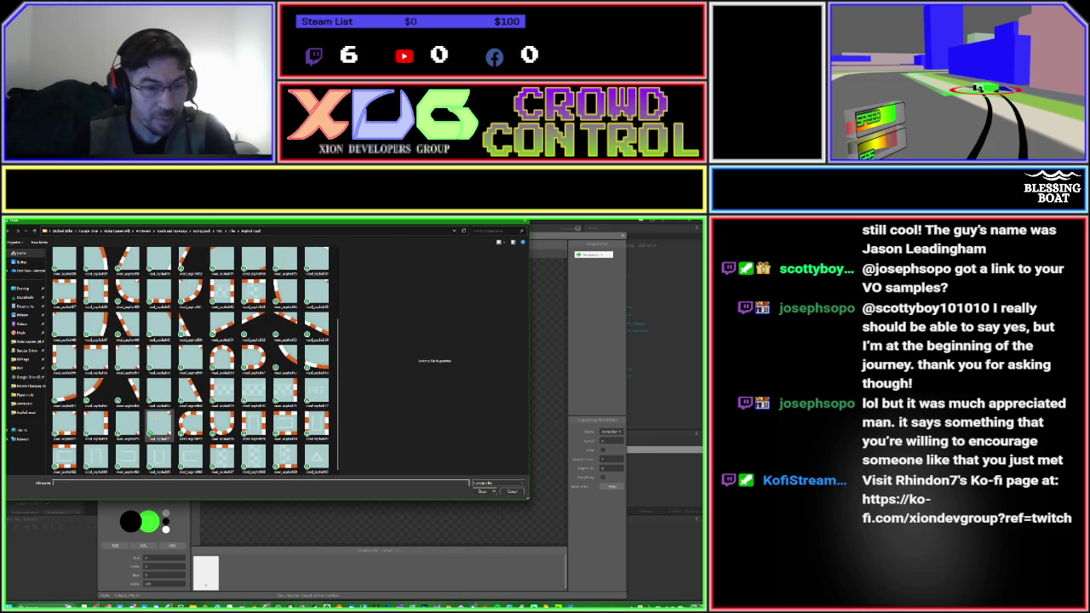
pyautogui.doubleClick(131, 422)
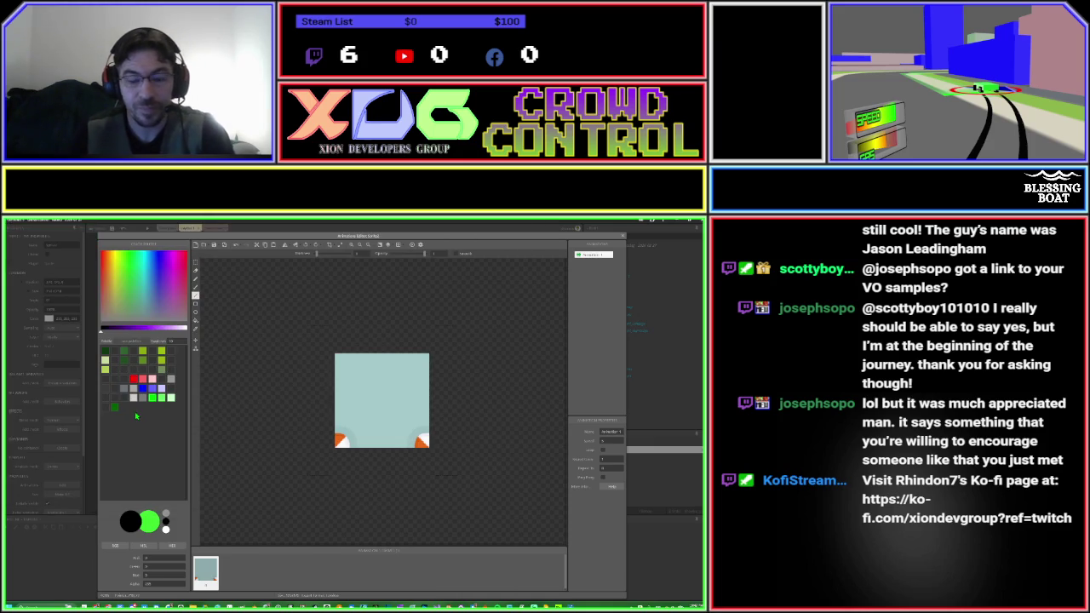
# Swap in the inner-corner road tile image and nudge the tile left beside the curve.
pyautogui.click(204, 247)
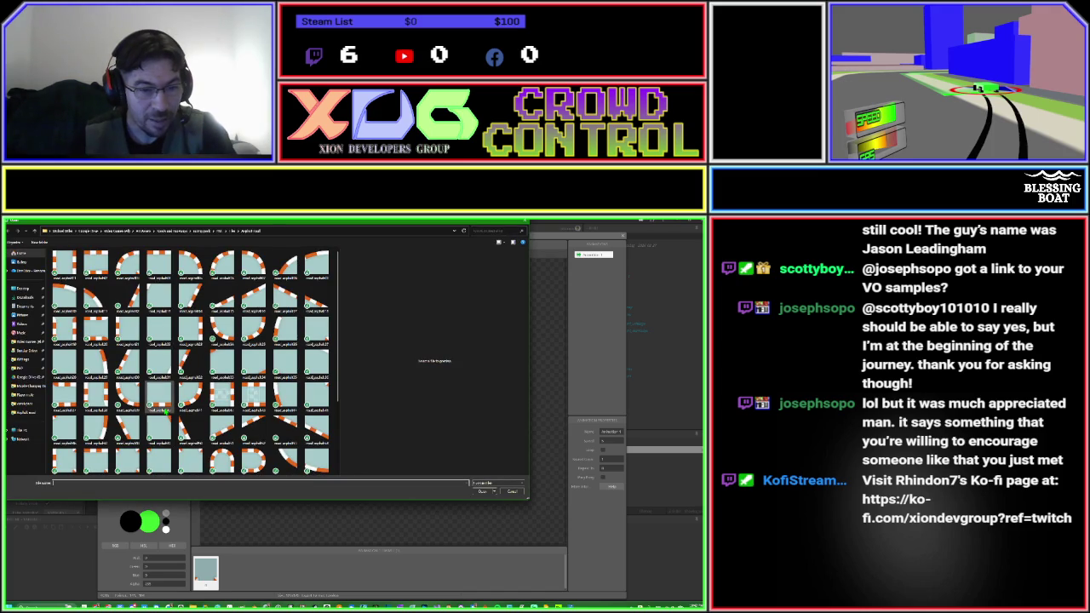
pyautogui.scroll(-3, 163, 411)
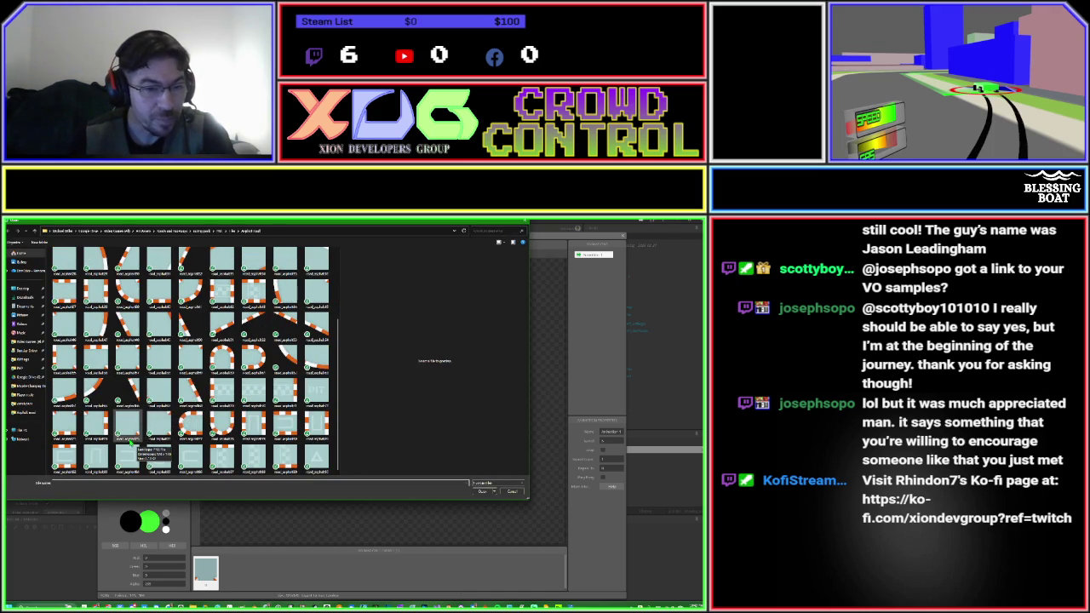
pyautogui.click(130, 428)
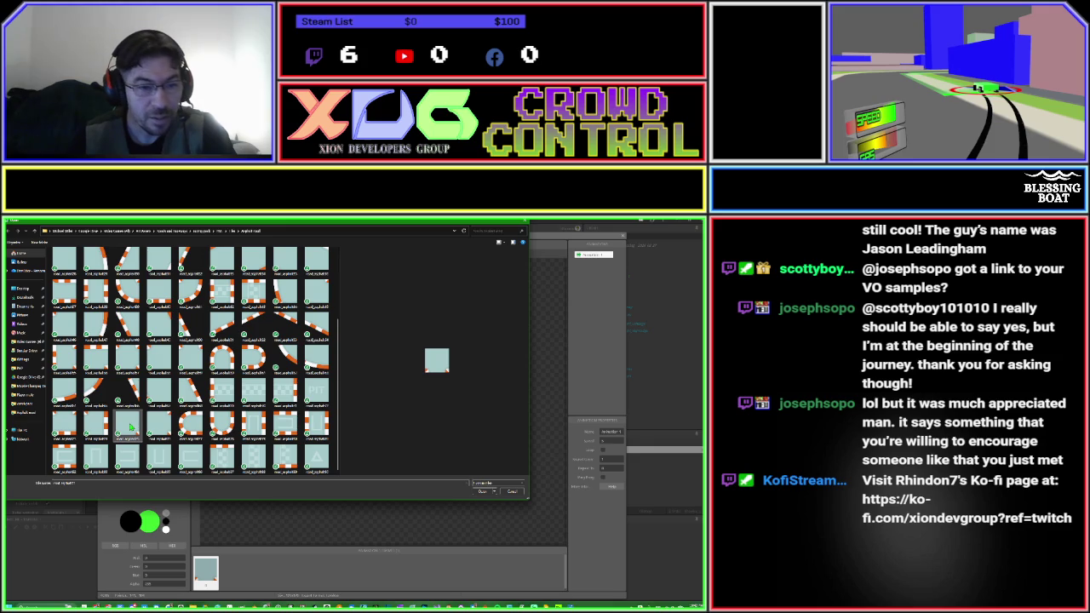
pyautogui.scroll(5, 127, 398)
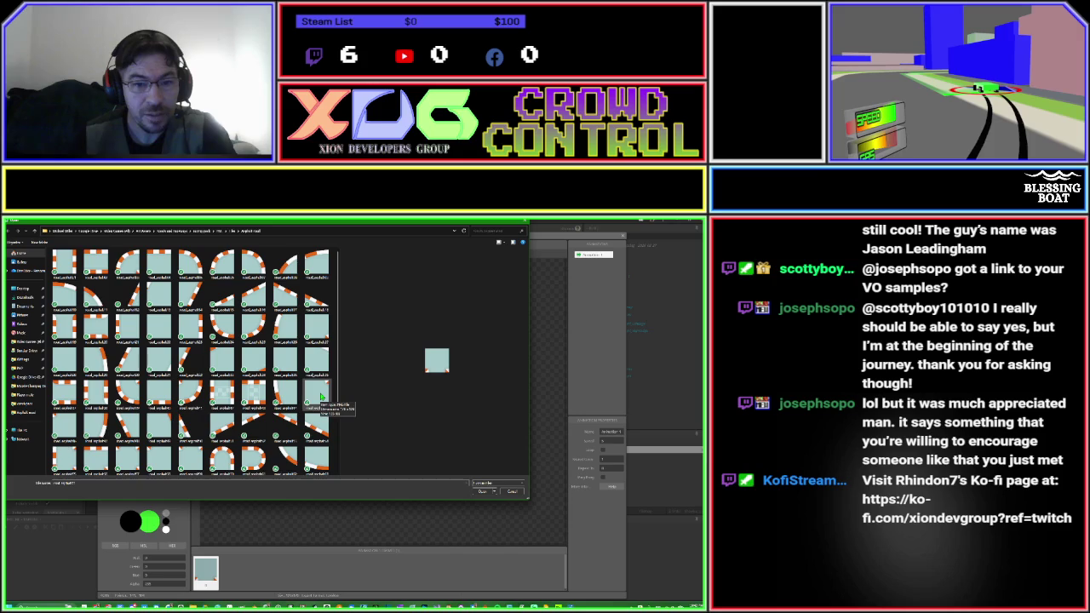
pyautogui.doubleClick(312, 325)
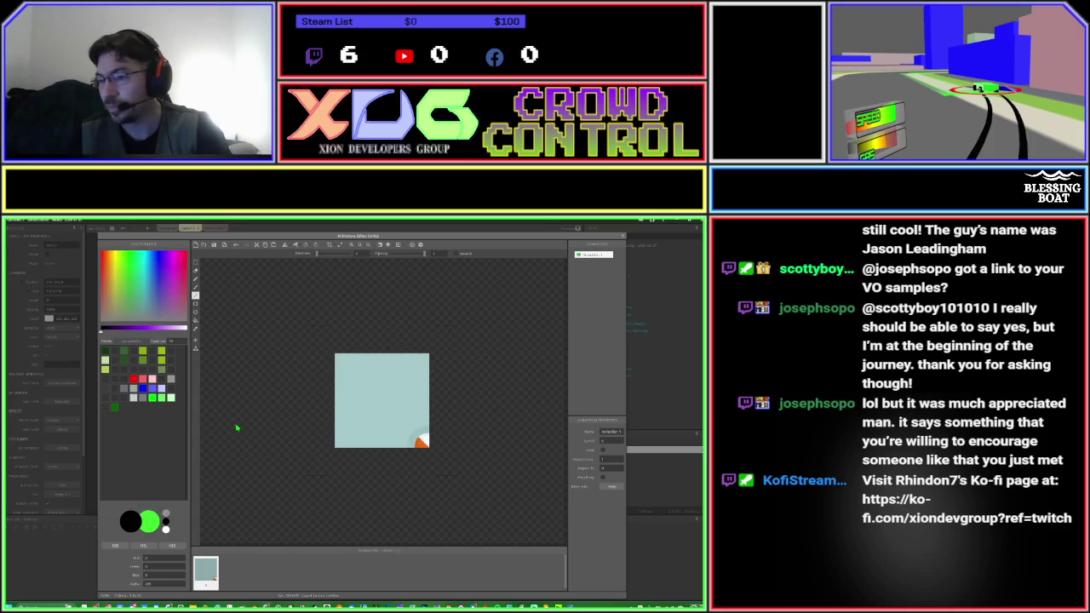
pyautogui.press('Escape')
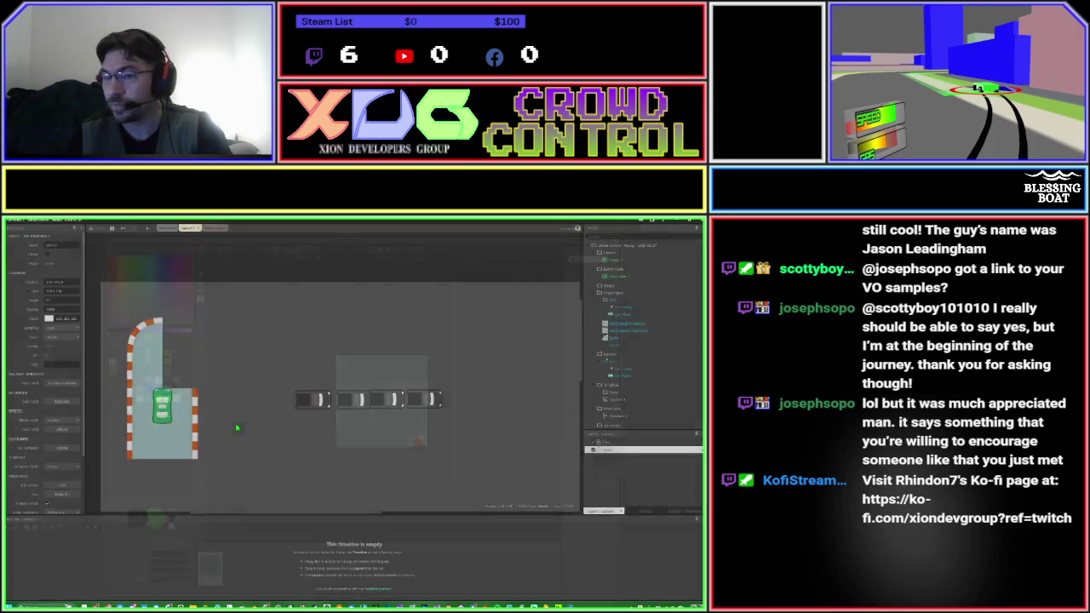
pyautogui.moveTo(200, 374); pyautogui.dragTo(194, 375)
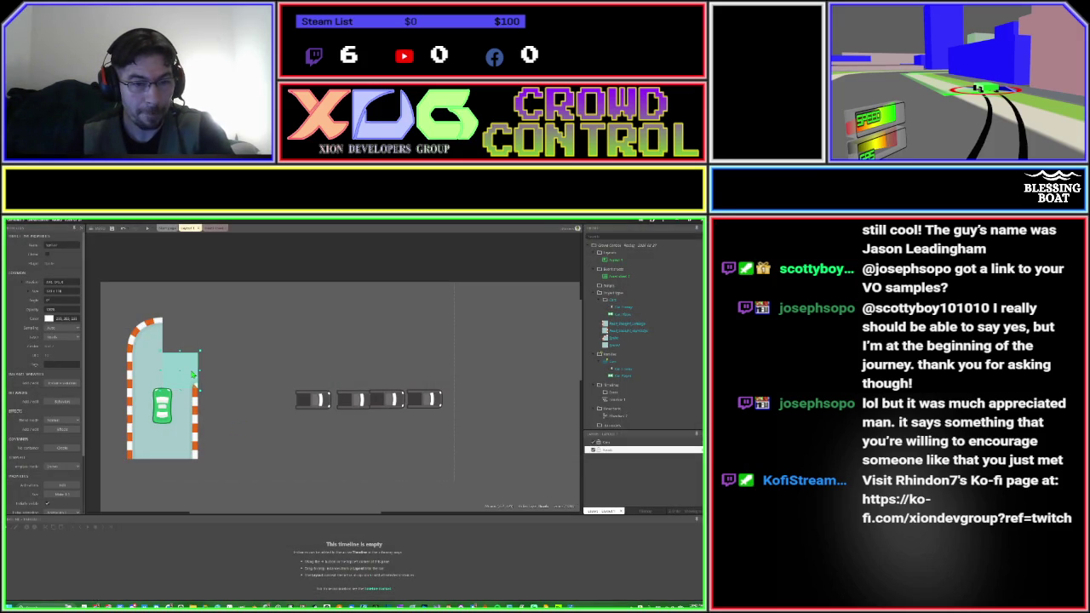
pyautogui.click(237, 374)
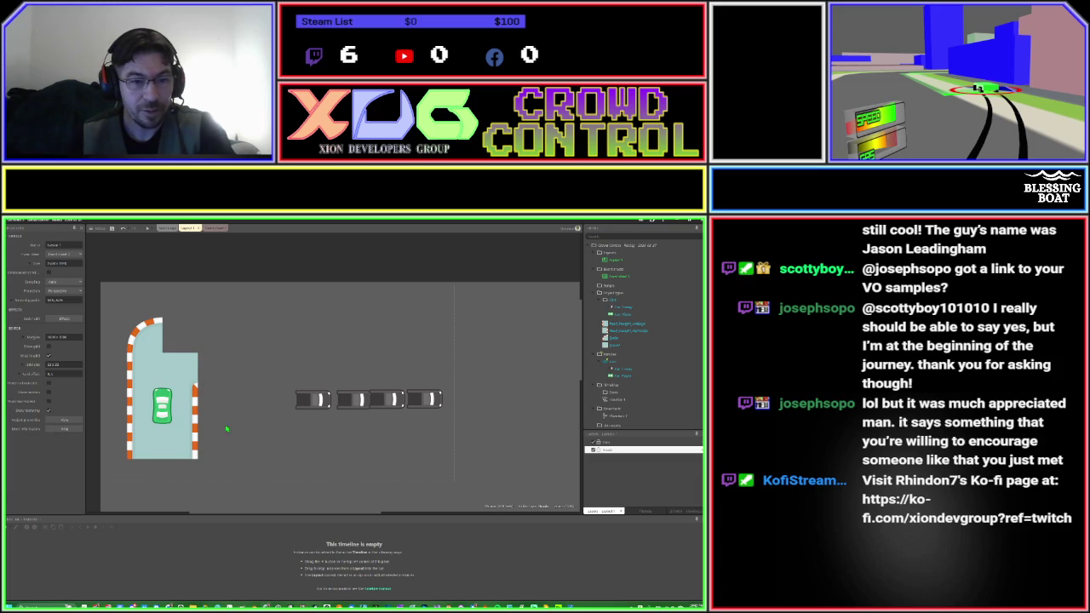
# Create a sprite with the top-striped straight road tile and place it right of the corner.
pyautogui.doubleClick(226, 364)
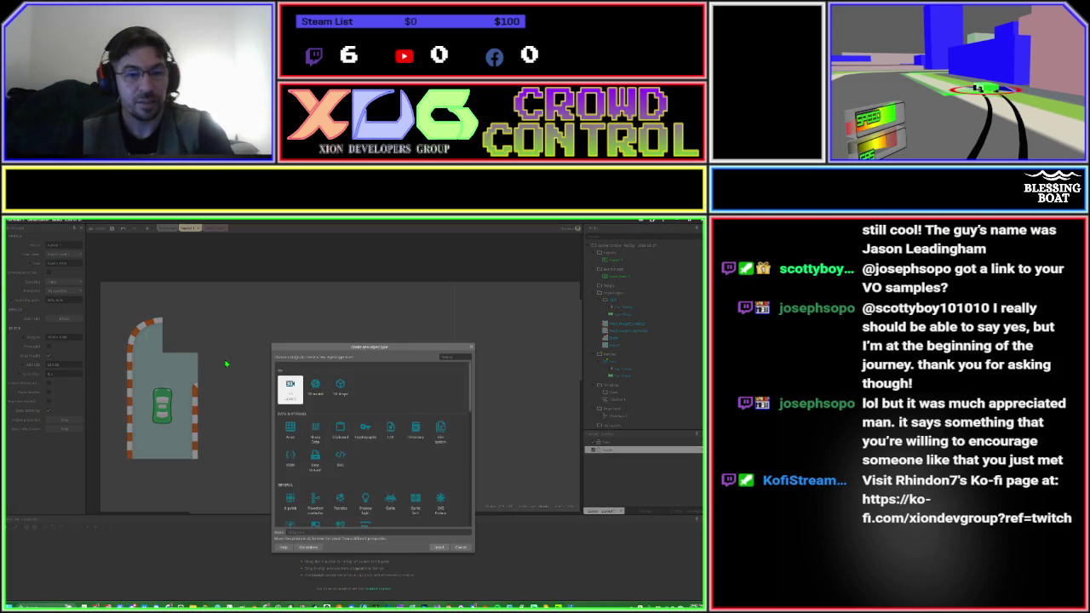
pyautogui.press('Escape')
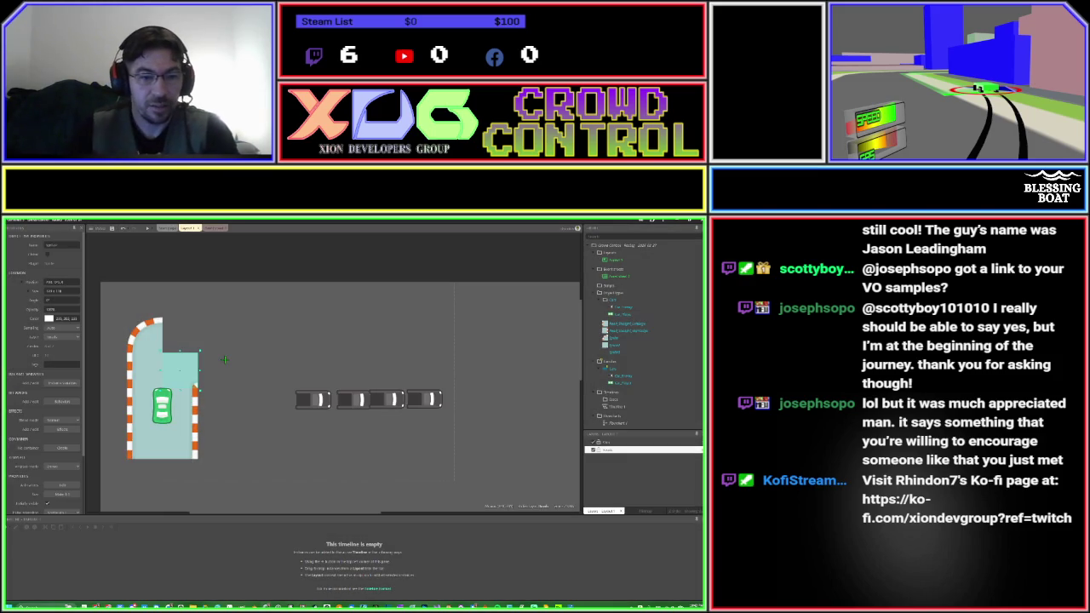
pyautogui.click(237, 361)
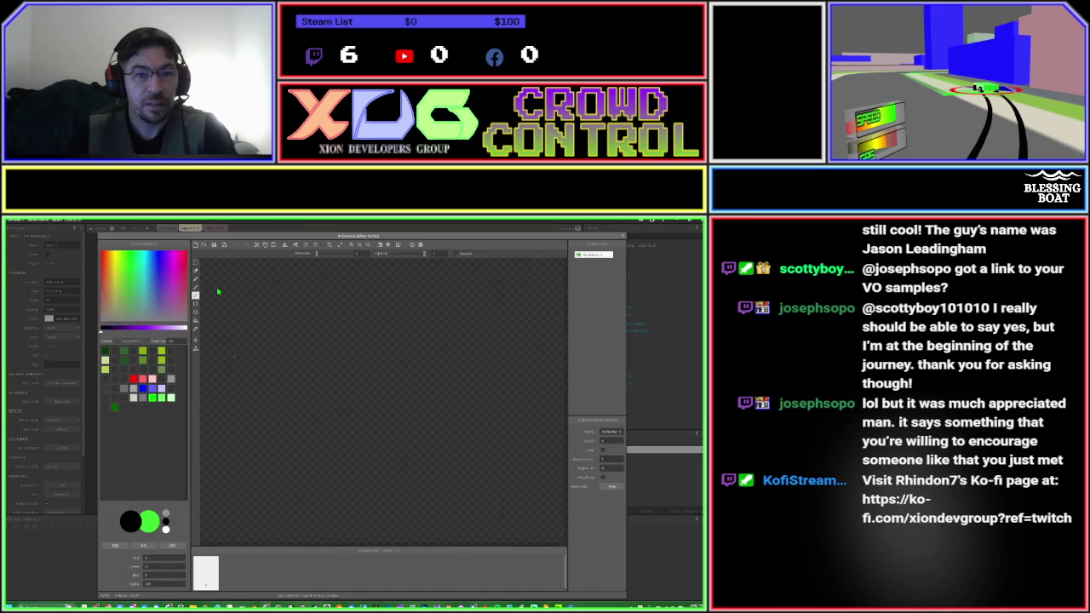
pyautogui.click(204, 246)
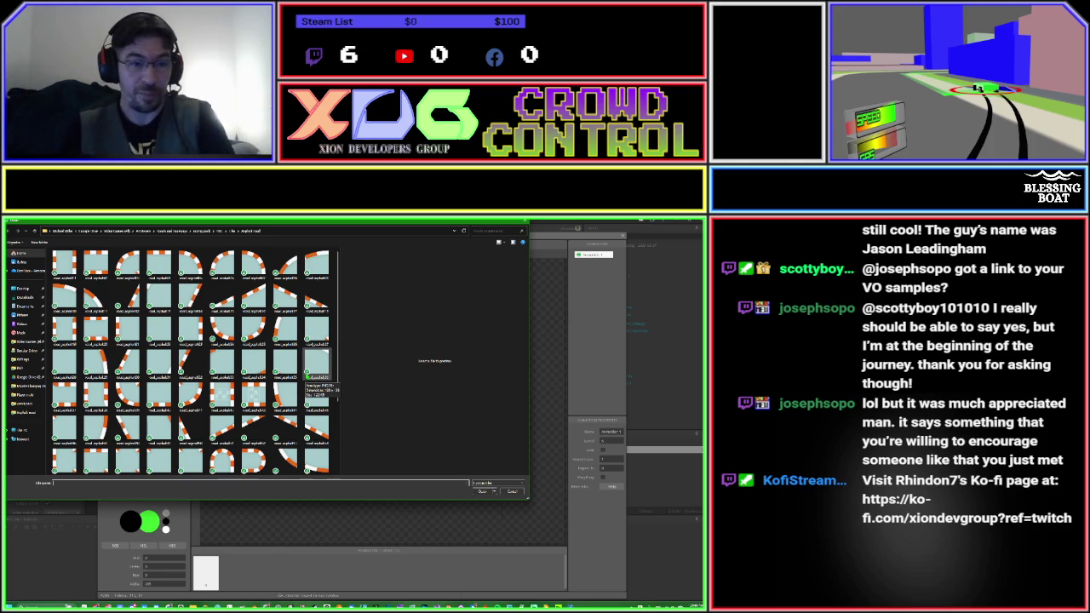
pyautogui.doubleClick(160, 266)
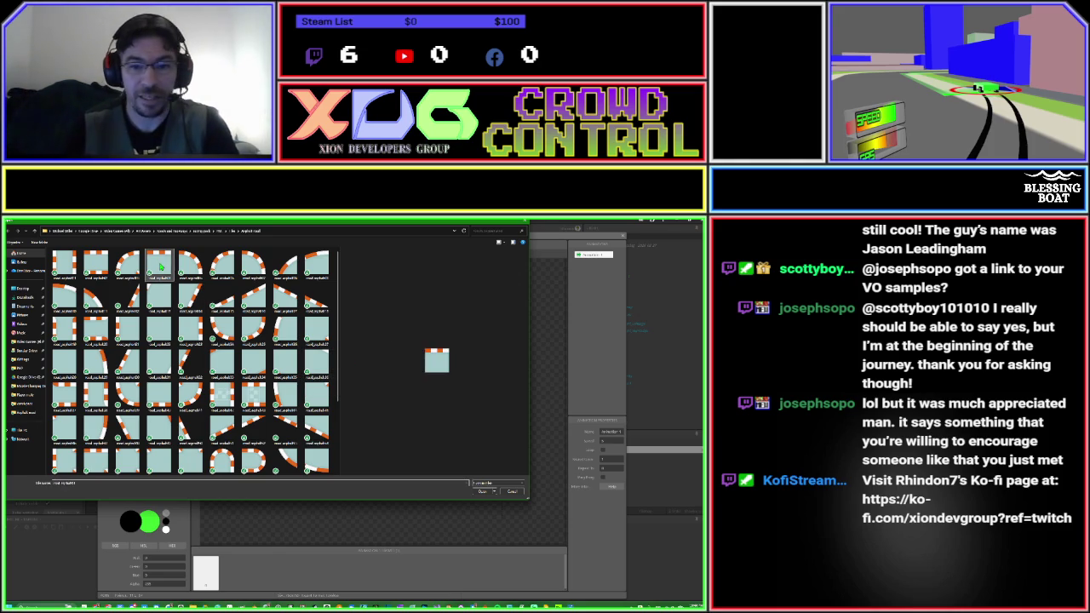
pyautogui.click(621, 237)
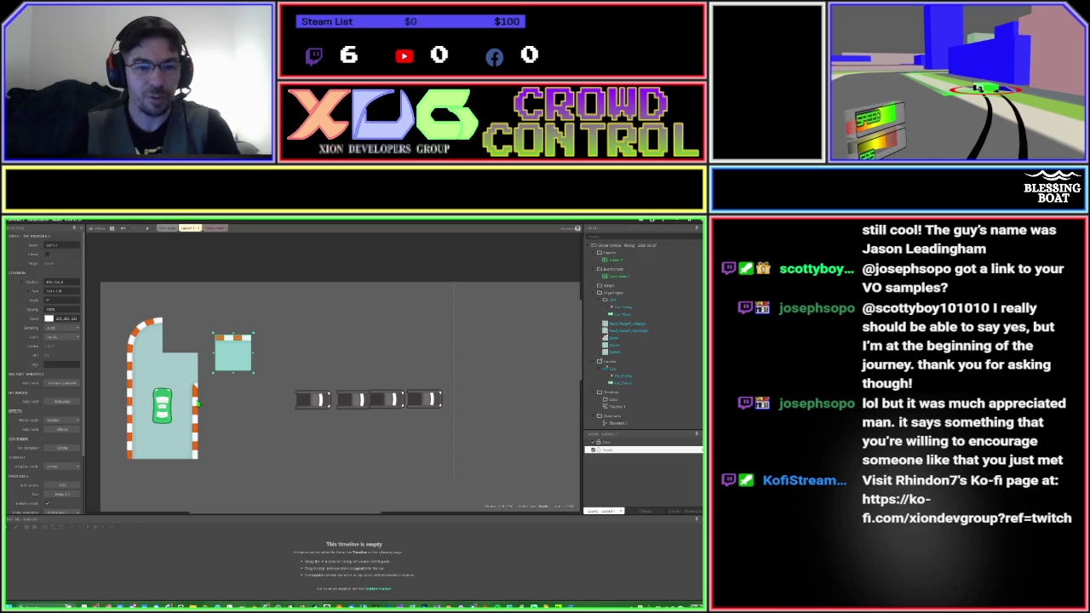
pyautogui.moveTo(244, 364)
pyautogui.mouseDown()
pyautogui.moveTo(238, 351)
pyautogui.moveTo(194, 343)
pyautogui.mouseUp()
pyautogui.click(241, 345)
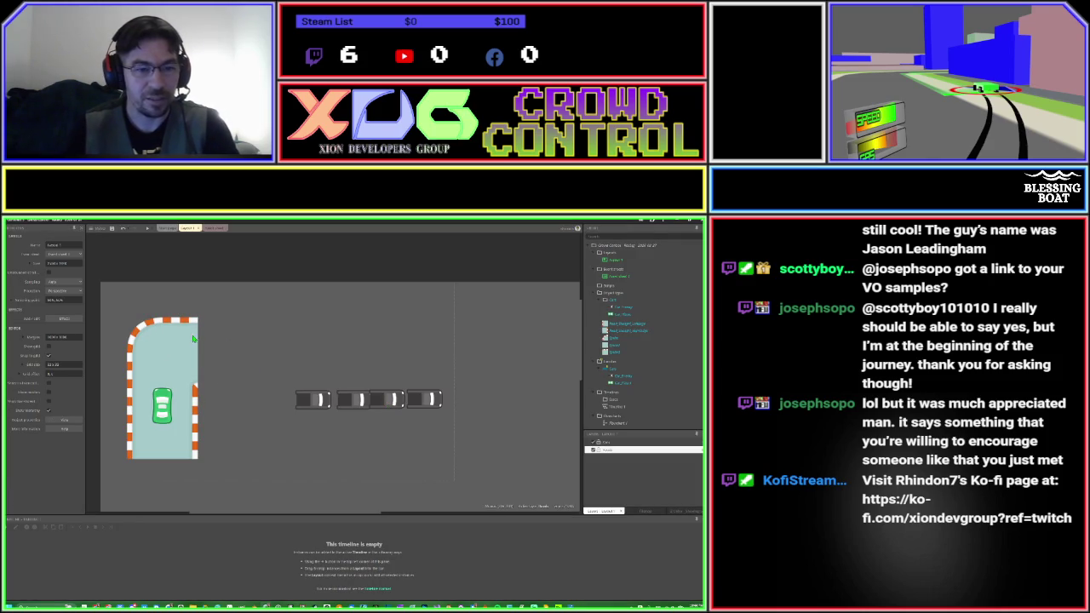
pyautogui.click(193, 339)
pyautogui.moveTo(193, 338); pyautogui.dragTo(245, 344)
# Insert a new Sprite beside the track via 'spr' and load the bottom-striped straight road tile.
pyautogui.click(297, 350)
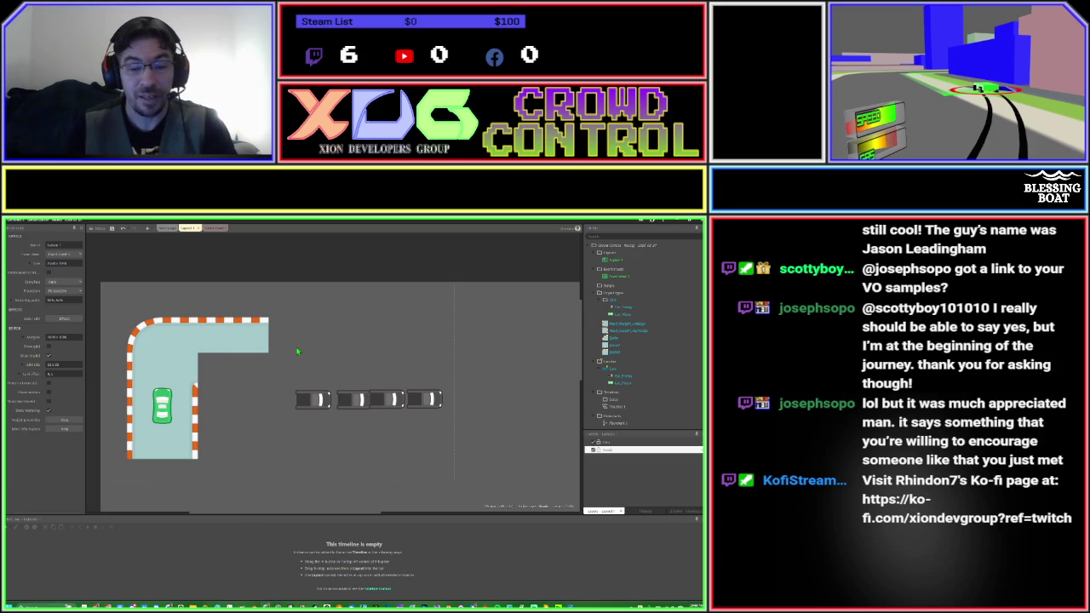
pyautogui.doubleClick(260, 442)
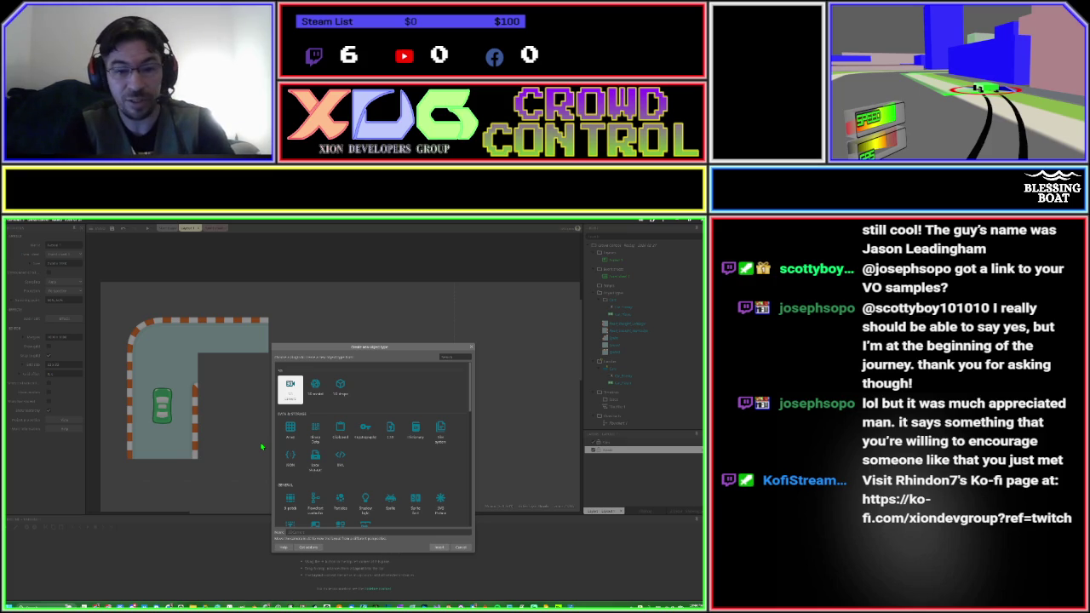
pyautogui.write('spr')
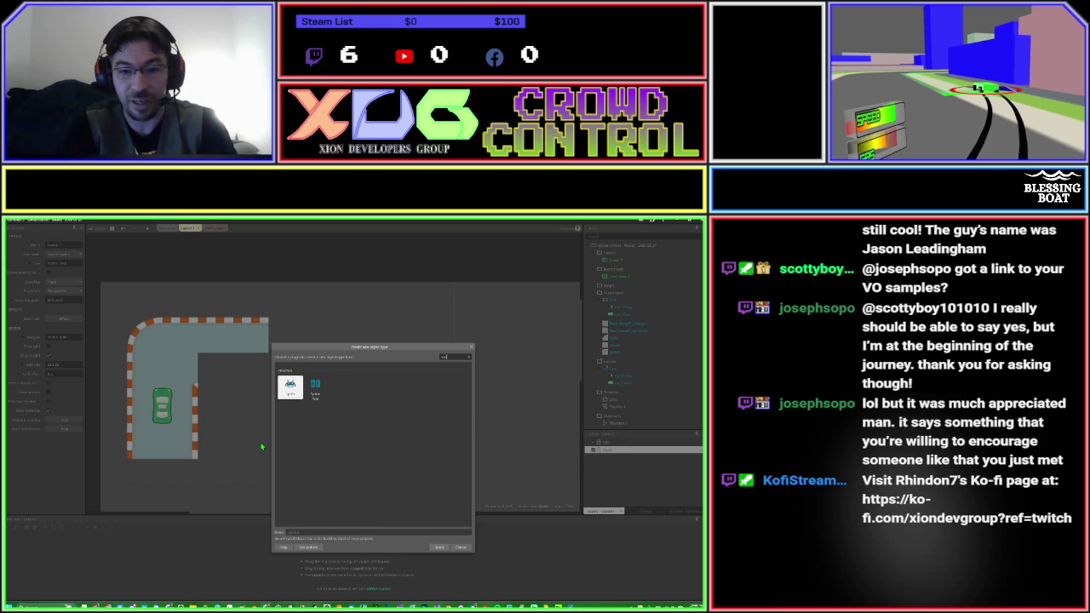
pyautogui.press('Return')
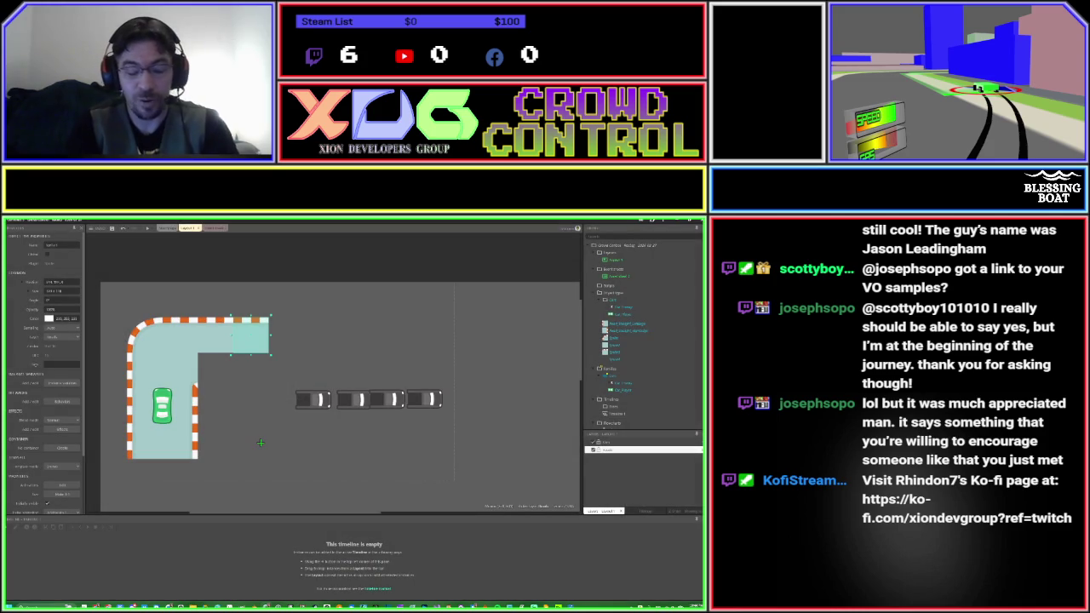
pyautogui.click(261, 443)
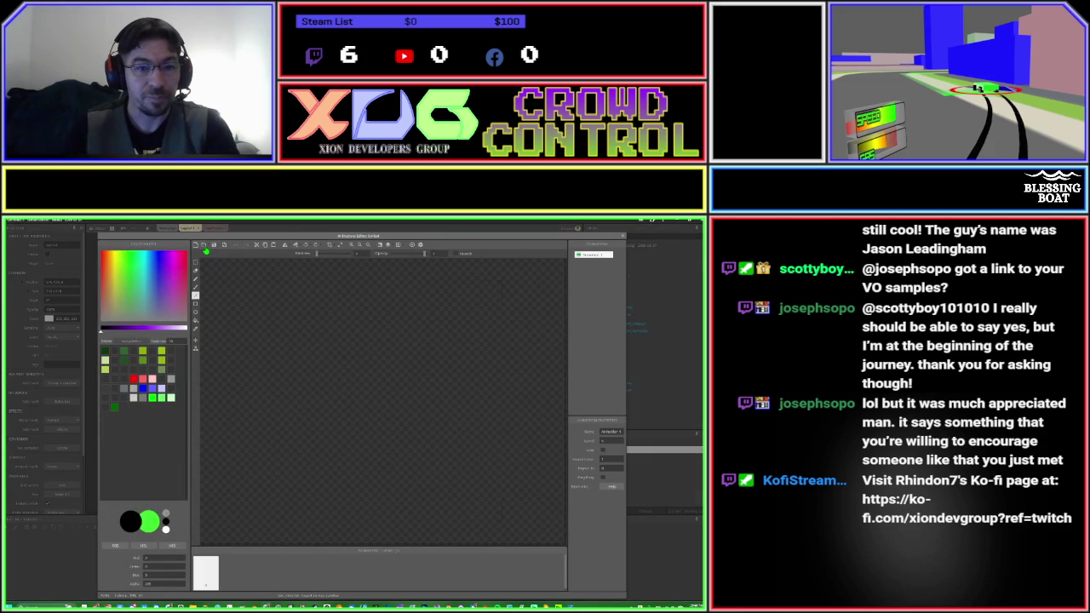
pyautogui.click(203, 246)
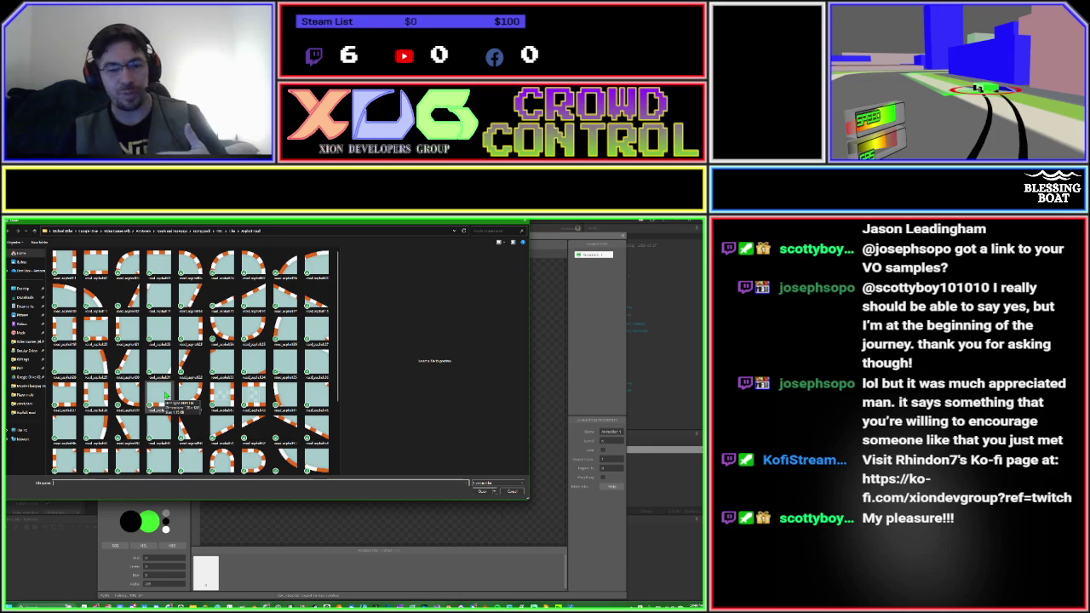
pyautogui.doubleClick(166, 394)
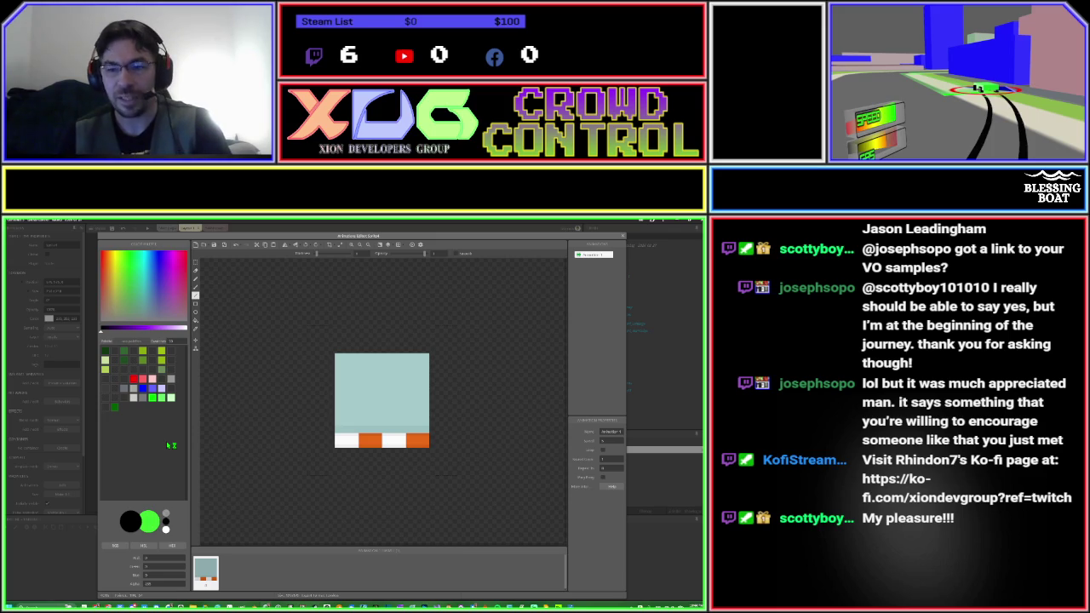
# Fit the bottom-striped road tile into the track's inner corner, aligned with the horizontal arm.
pyautogui.press('Escape')
pyautogui.moveTo(253, 444); pyautogui.dragTo(218, 384)
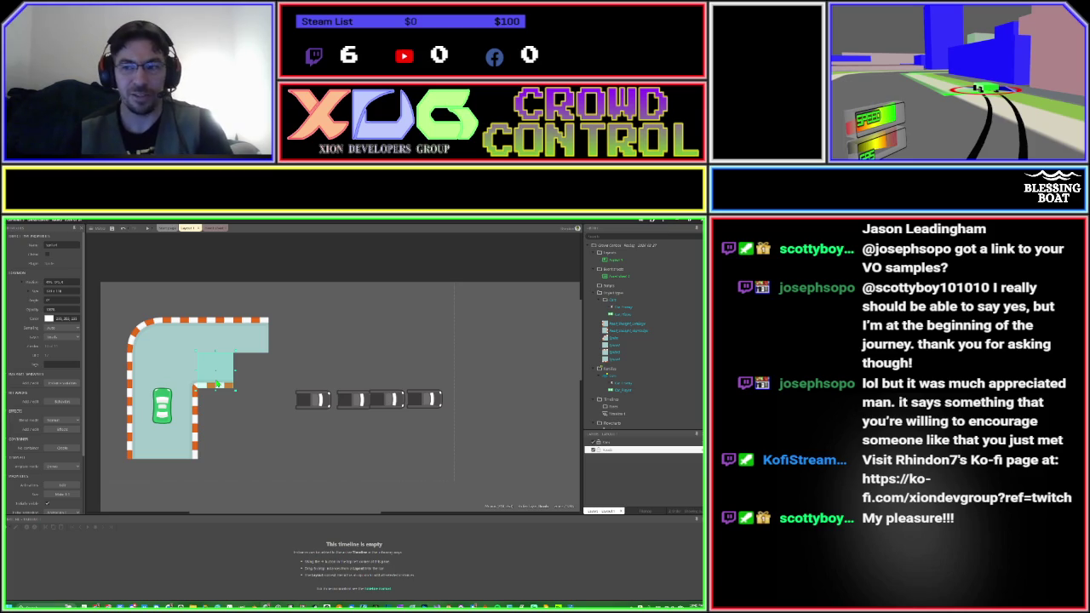
pyautogui.moveTo(218, 385); pyautogui.dragTo(231, 385)
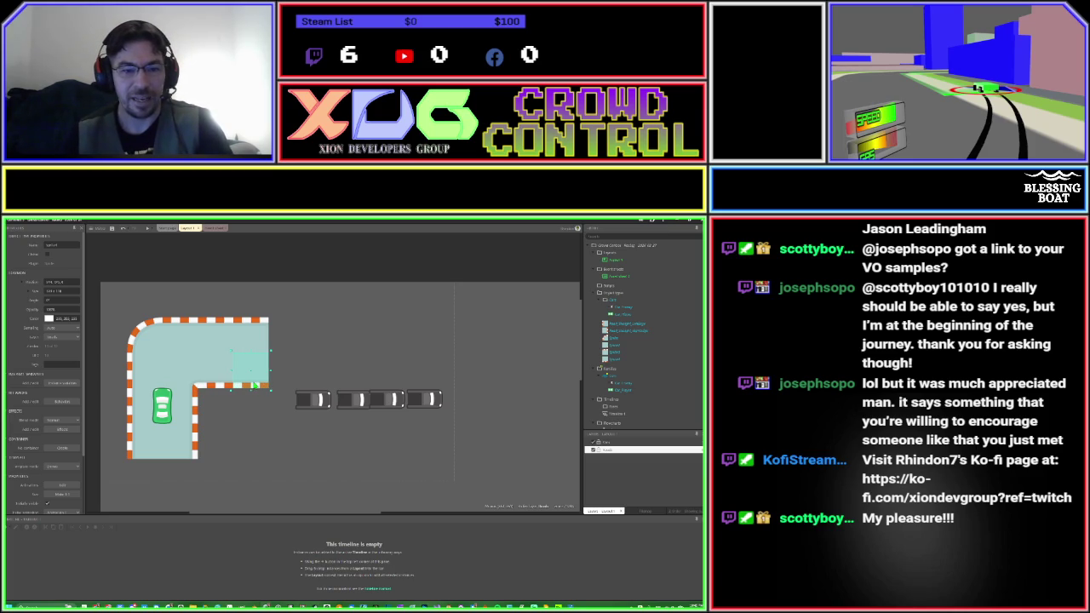
pyautogui.click(256, 429)
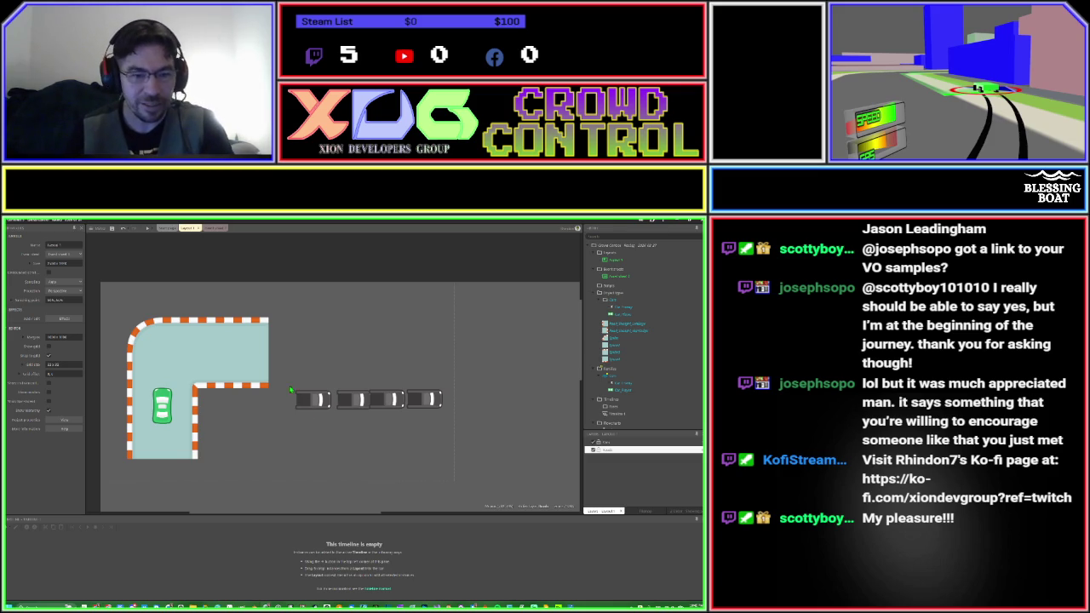
# Lower the row of four gray enemy cars slightly, then launch a game preview.
pyautogui.moveTo(351, 398)
pyautogui.mouseDown()
pyautogui.moveTo(393, 410)
pyautogui.moveTo(389, 439)
pyautogui.mouseUp()
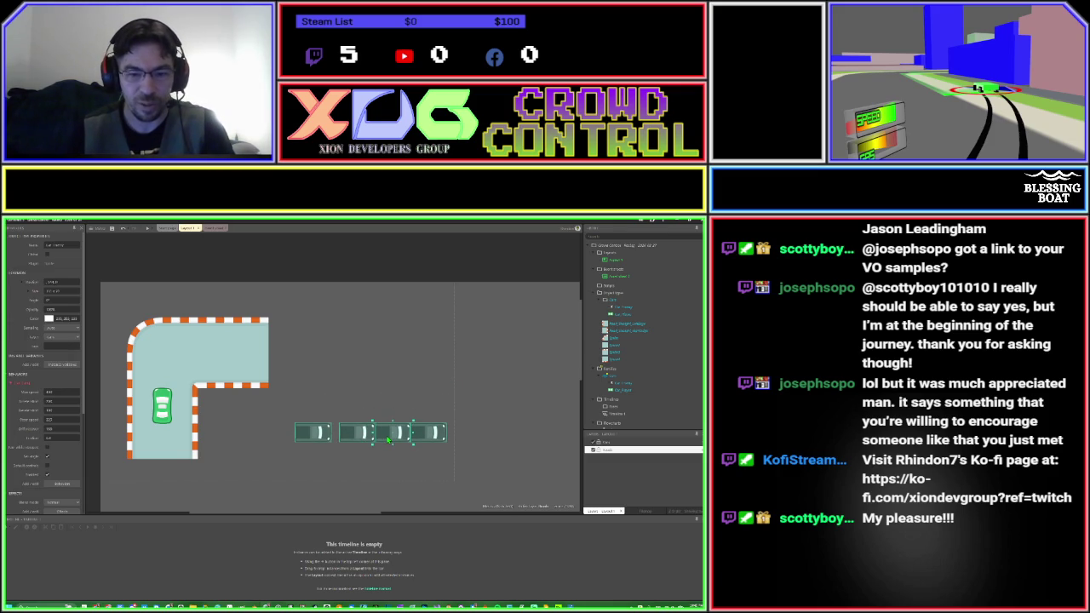
pyautogui.click(275, 441)
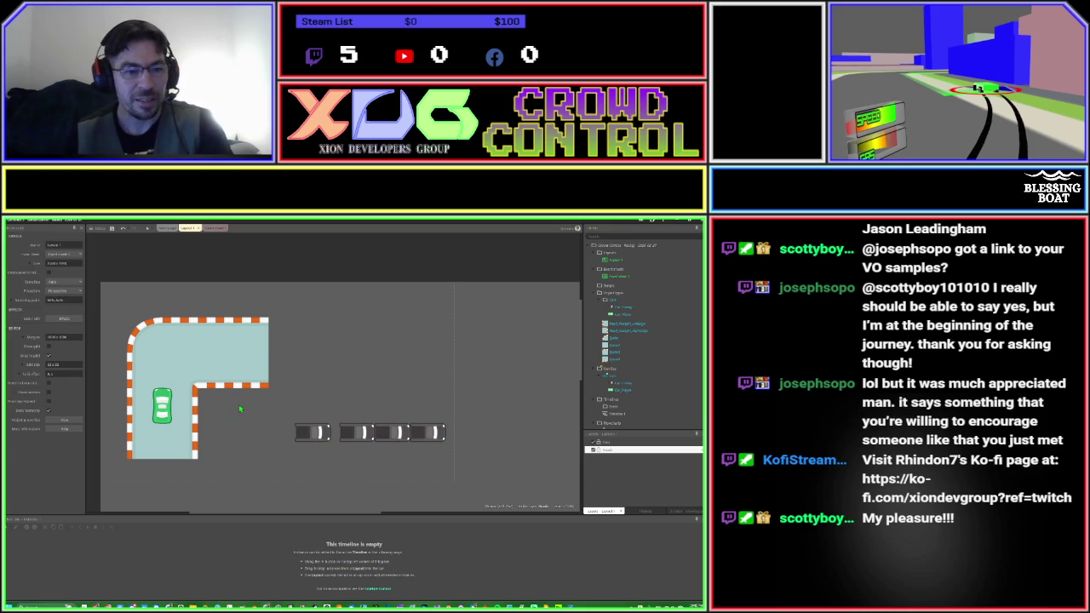
pyautogui.click(148, 229)
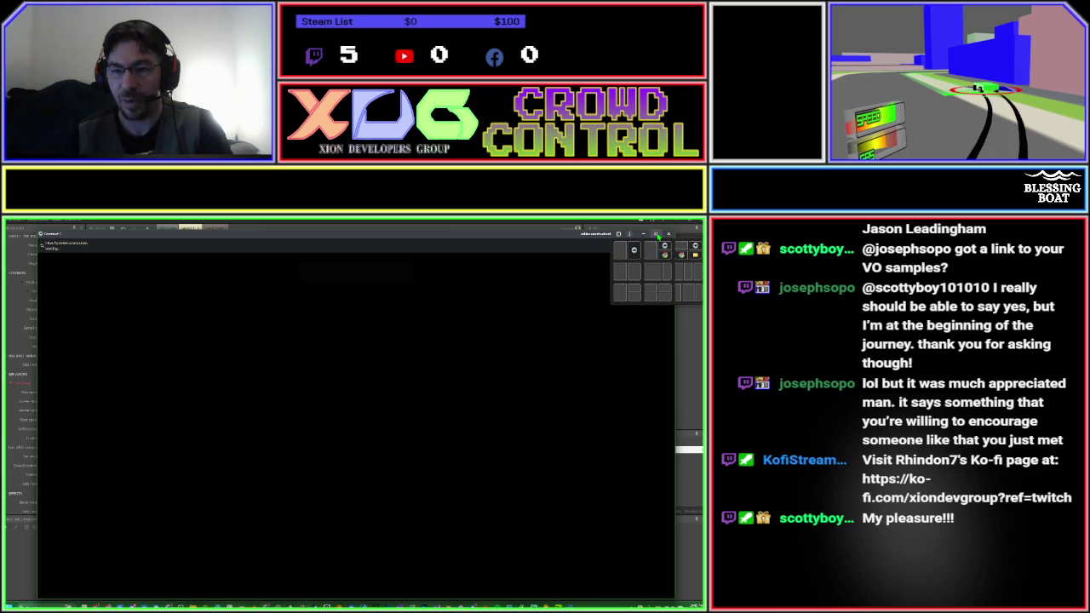
# Maximize the preview and drive the green car down, up and around the track's inner corner.
pyautogui.click(656, 233)
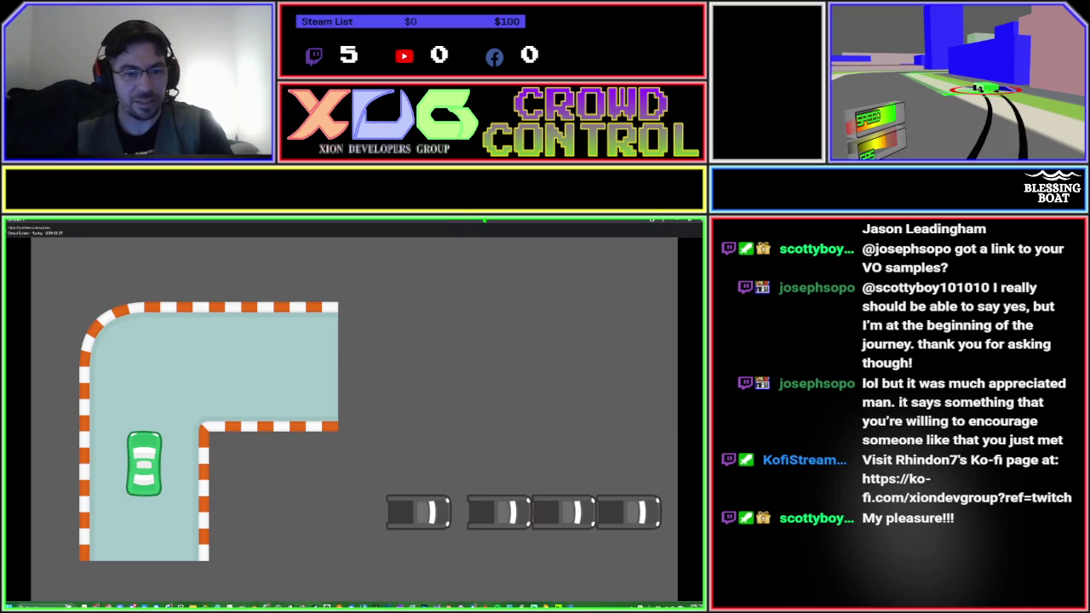
pyautogui.press('Down')
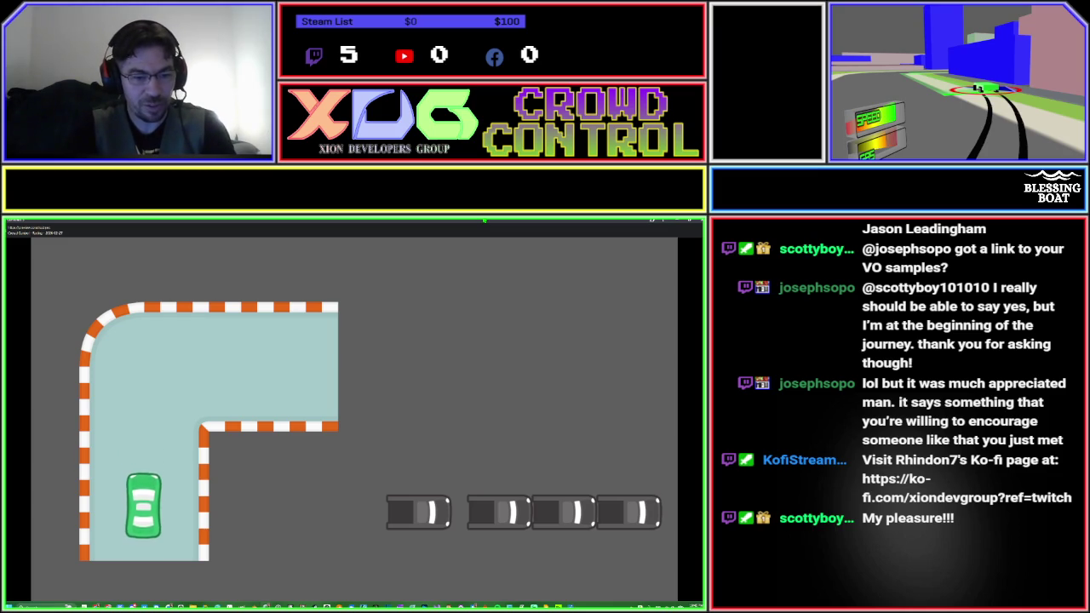
pyautogui.press('Up')
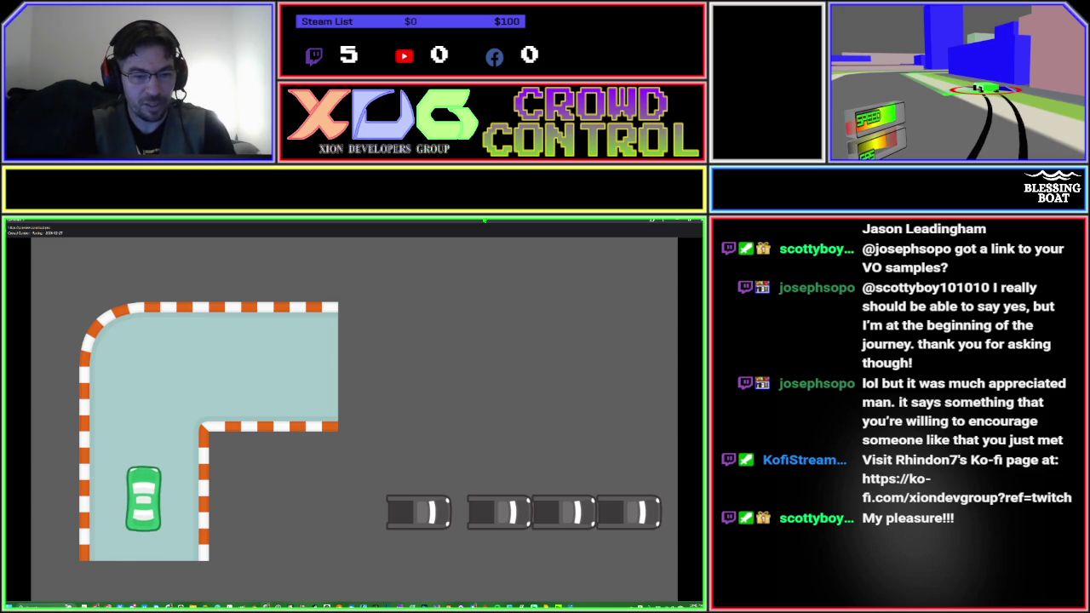
pyautogui.press('Right')
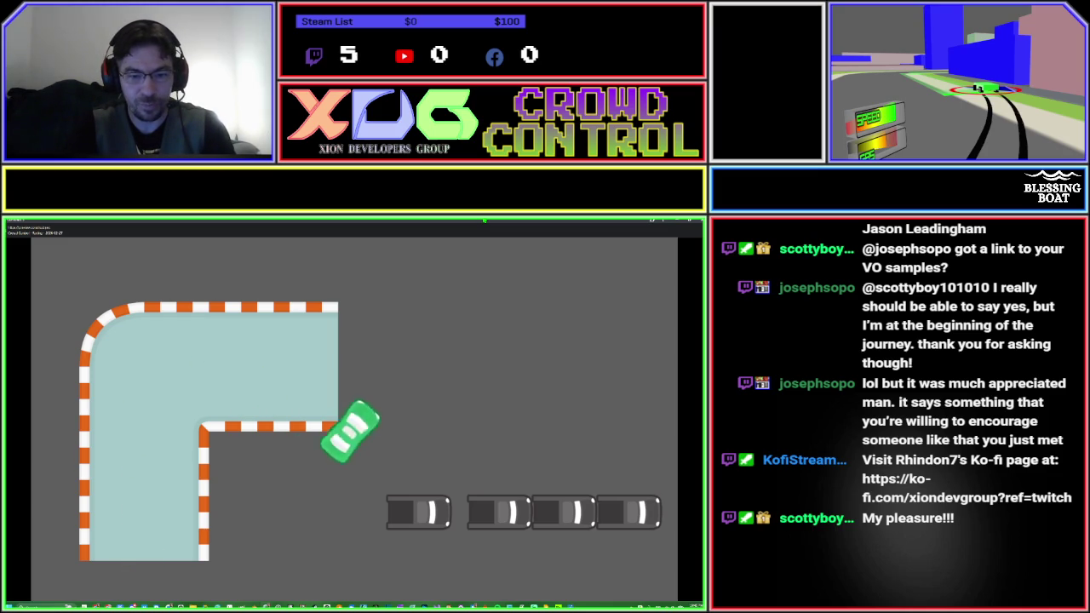
pyautogui.press('Left')
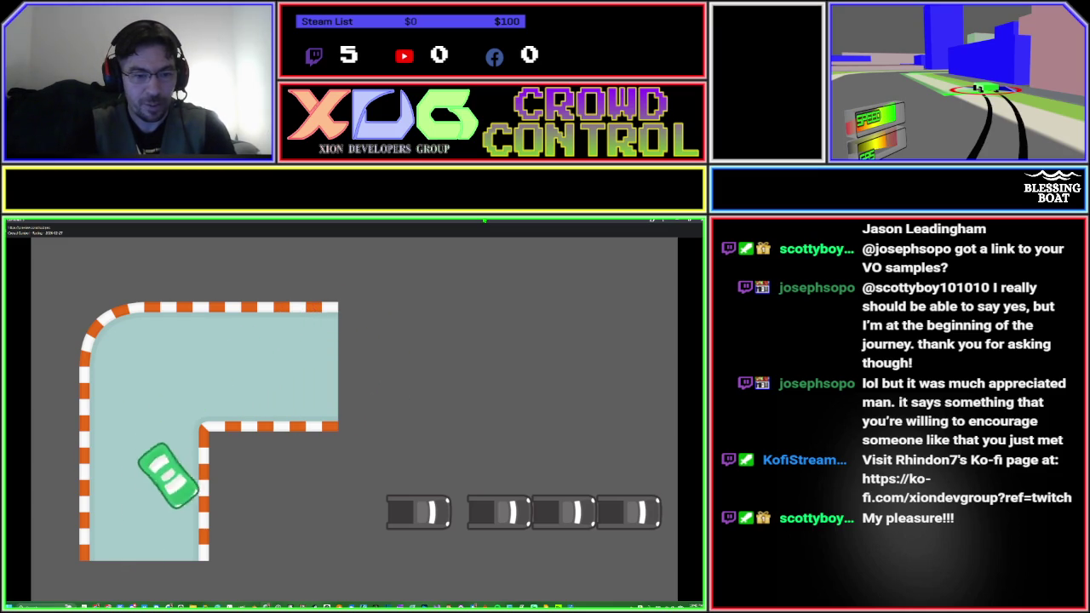
pyautogui.press('Up')
pyautogui.press('Right')
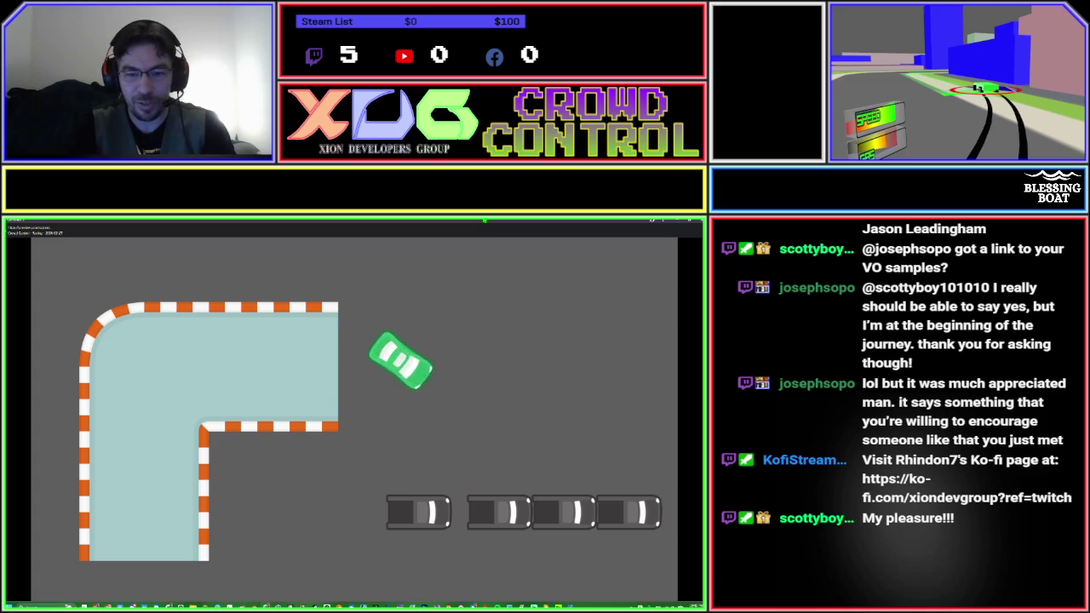
pyautogui.press('Left')
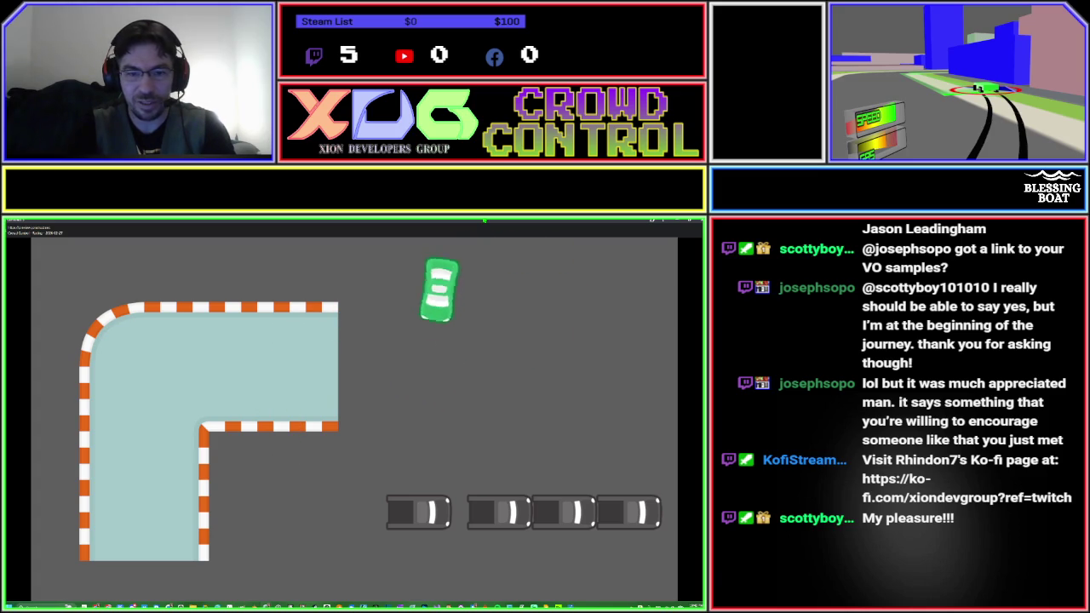
pyautogui.press('Left')
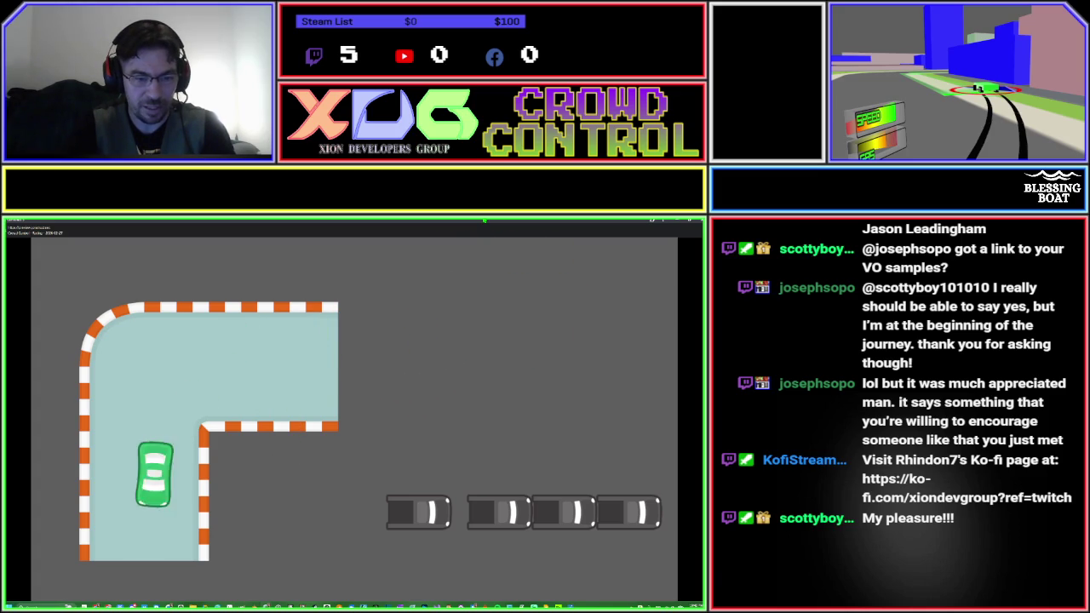
pyautogui.press('Left')
pyautogui.press('Right')
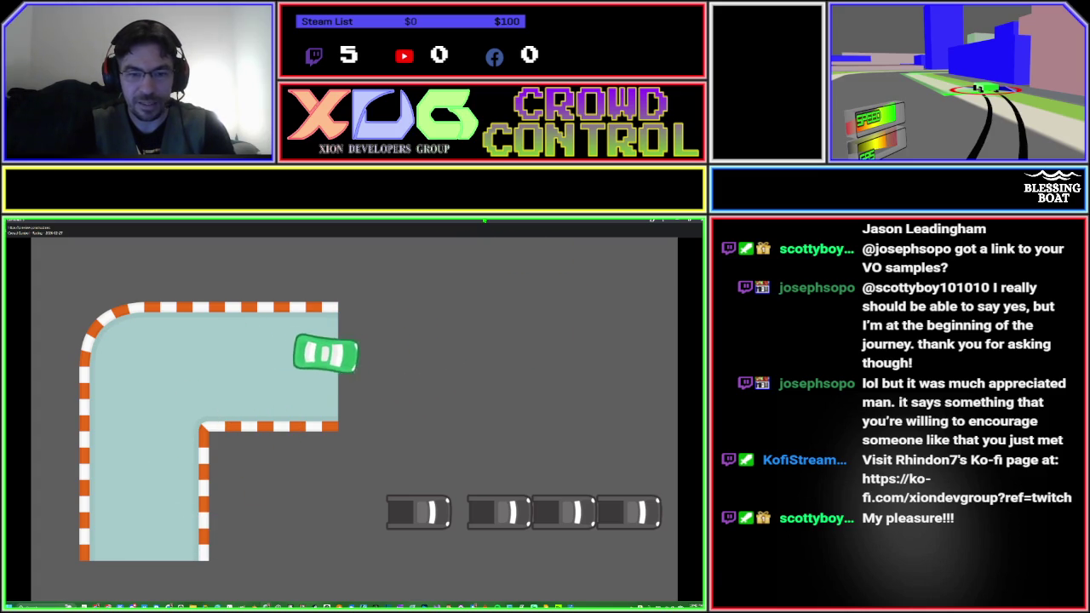
# Loop the green car counter-clockwise around the L-shaped road and steer it into the barrier.
pyautogui.press('Left')
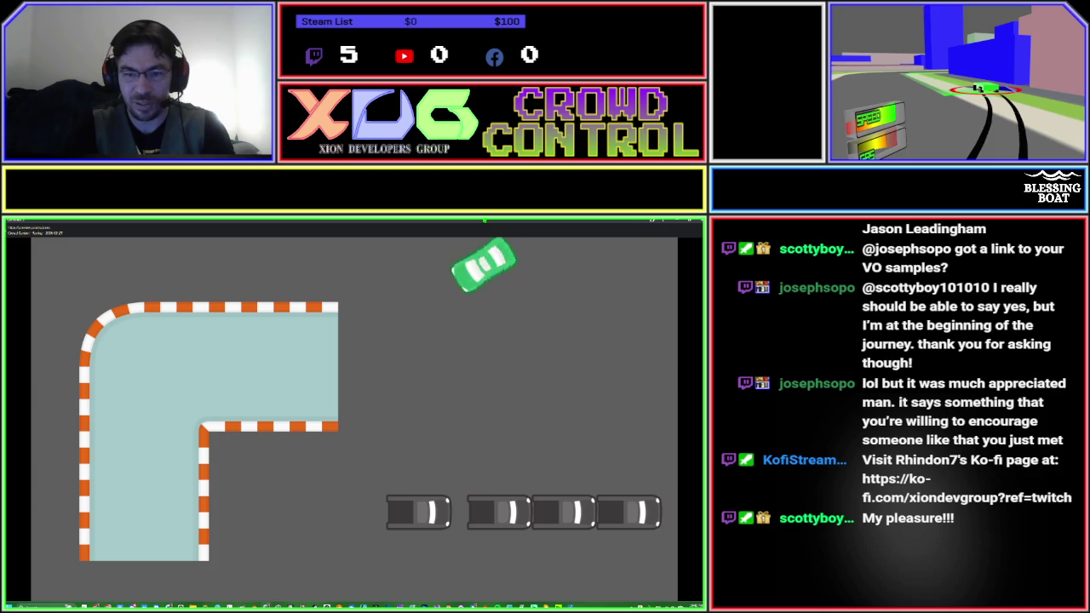
pyautogui.press('Right')
pyautogui.press('Left')
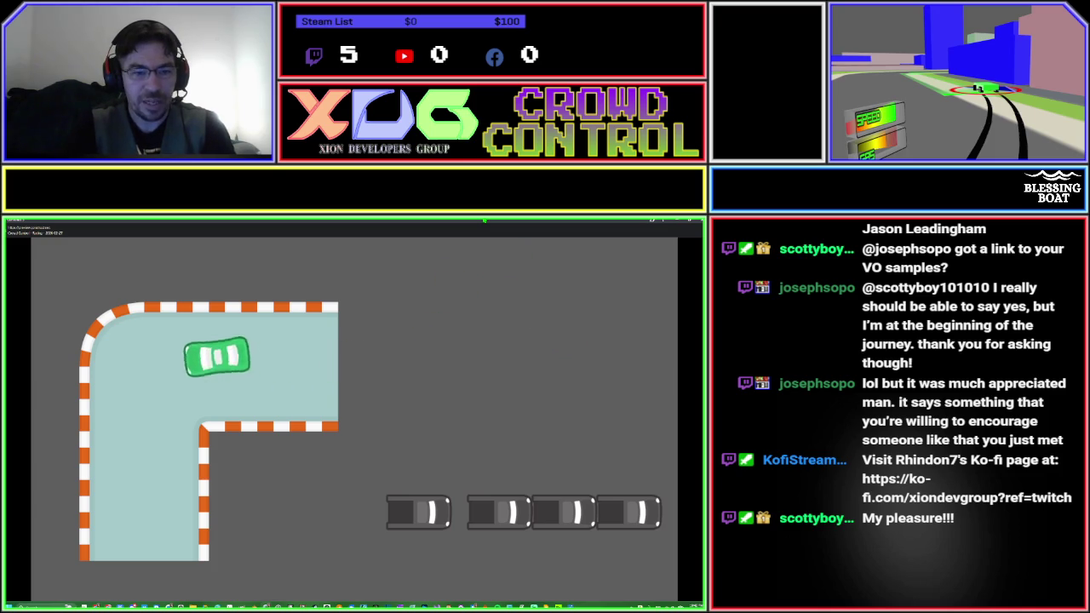
pyautogui.press('Left')
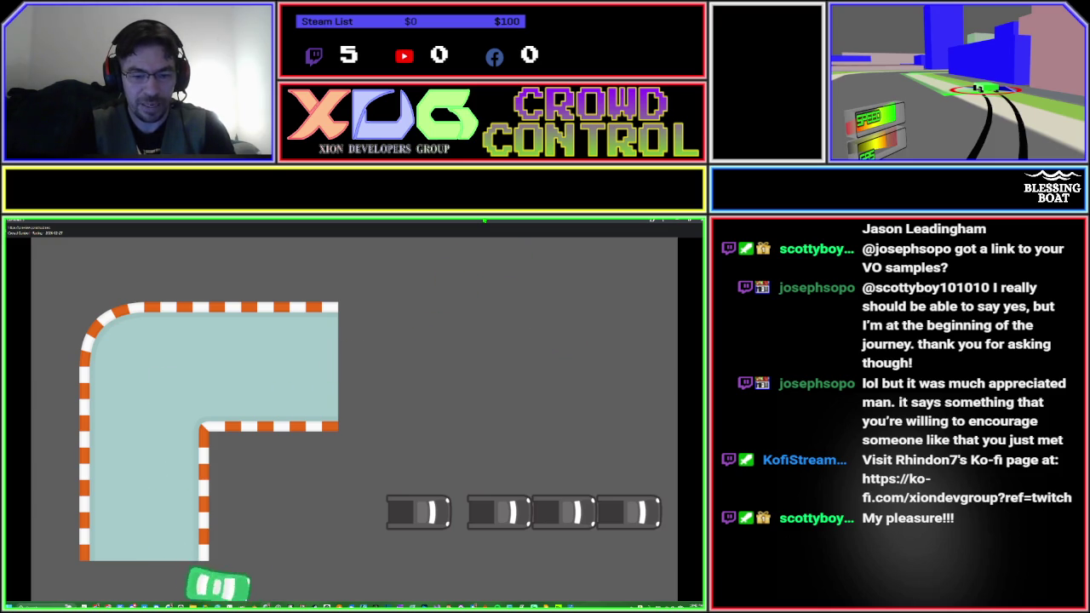
pyautogui.press('Right')
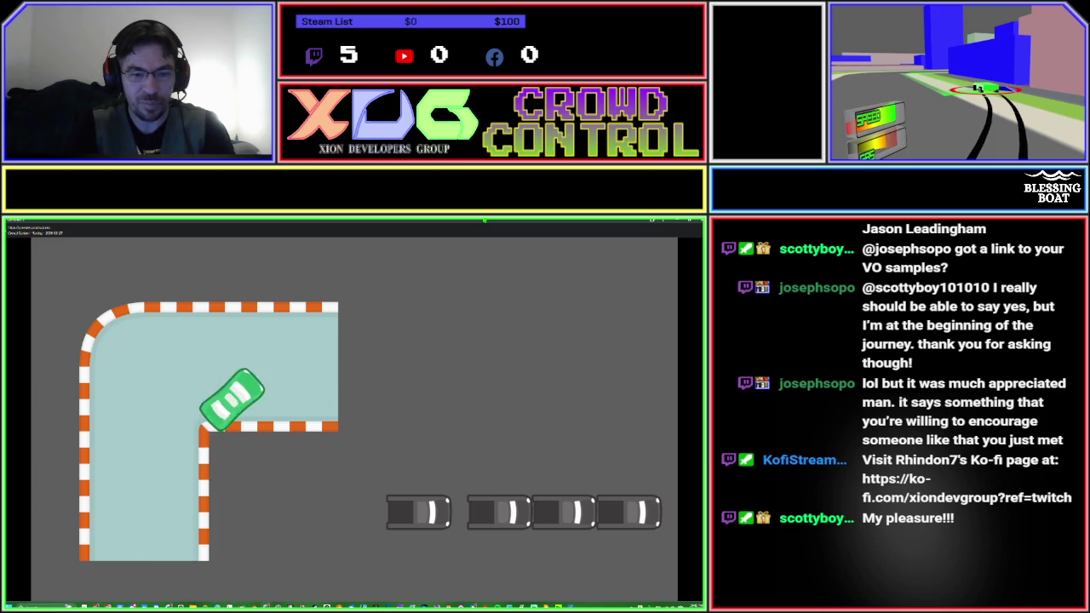
pyautogui.press('Left')
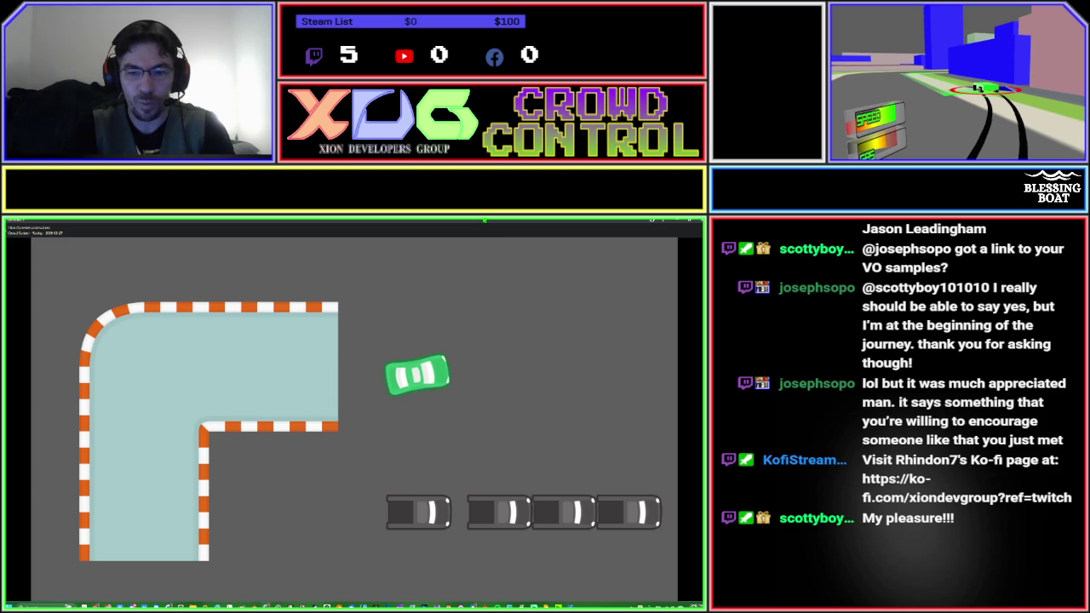
pyautogui.press('Right')
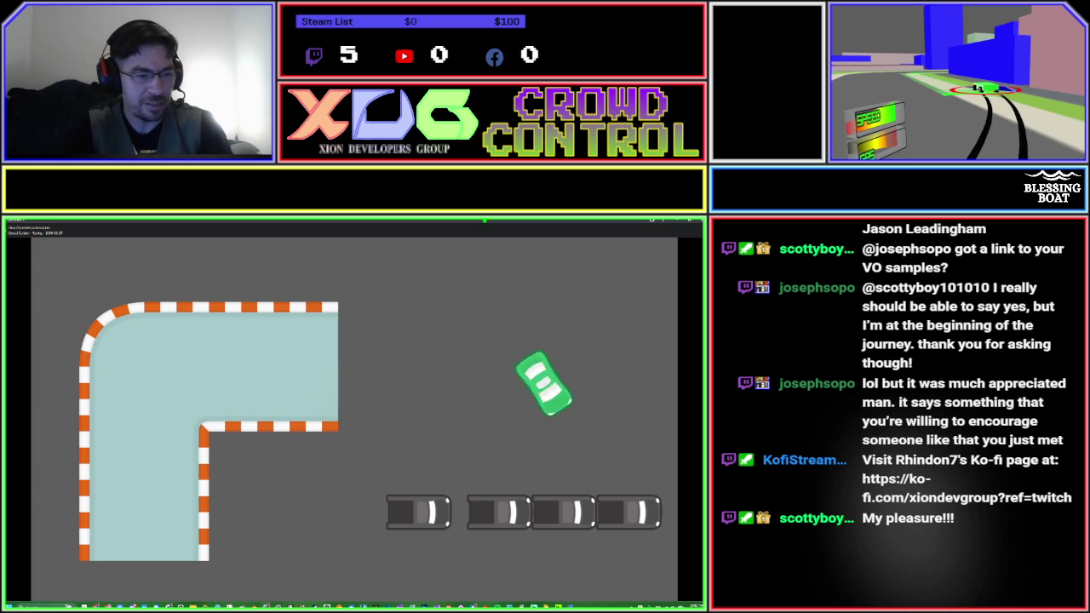
pyautogui.press('Right')
pyautogui.press('Left')
pyautogui.press('Left')
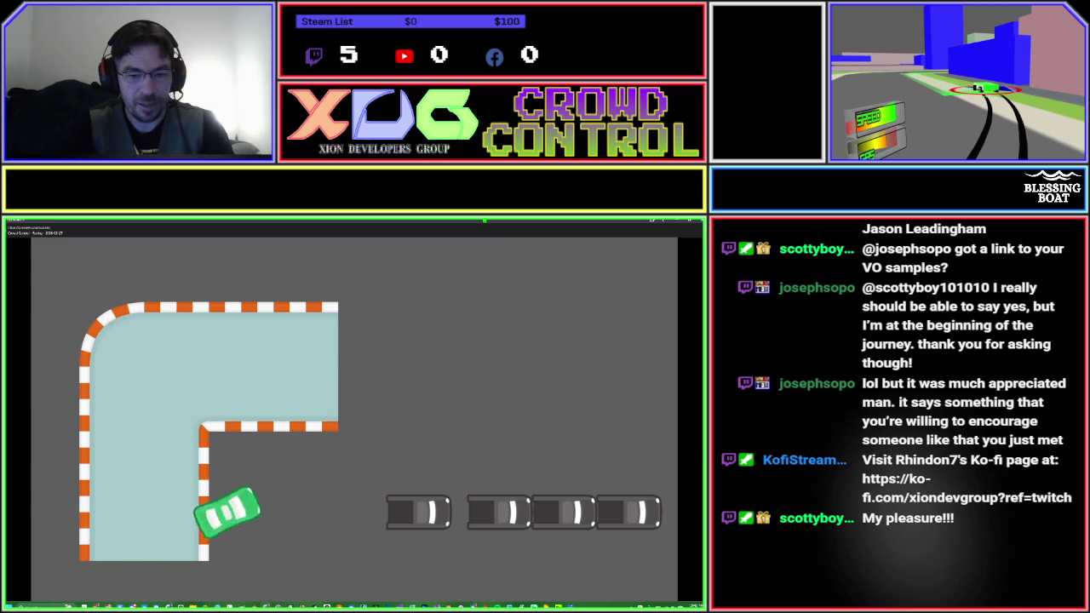
pyautogui.press('Right')
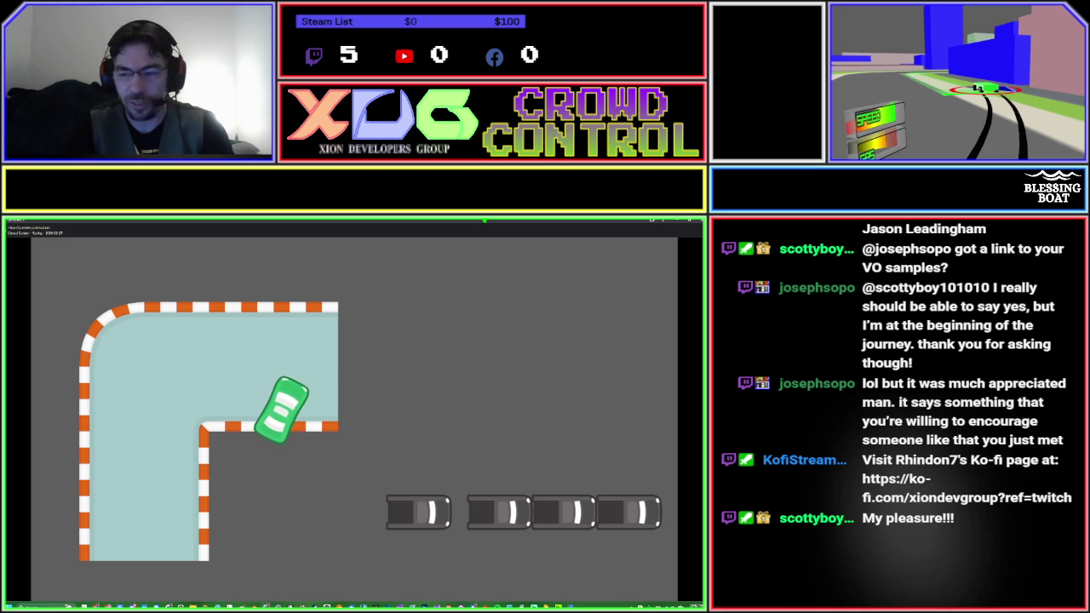
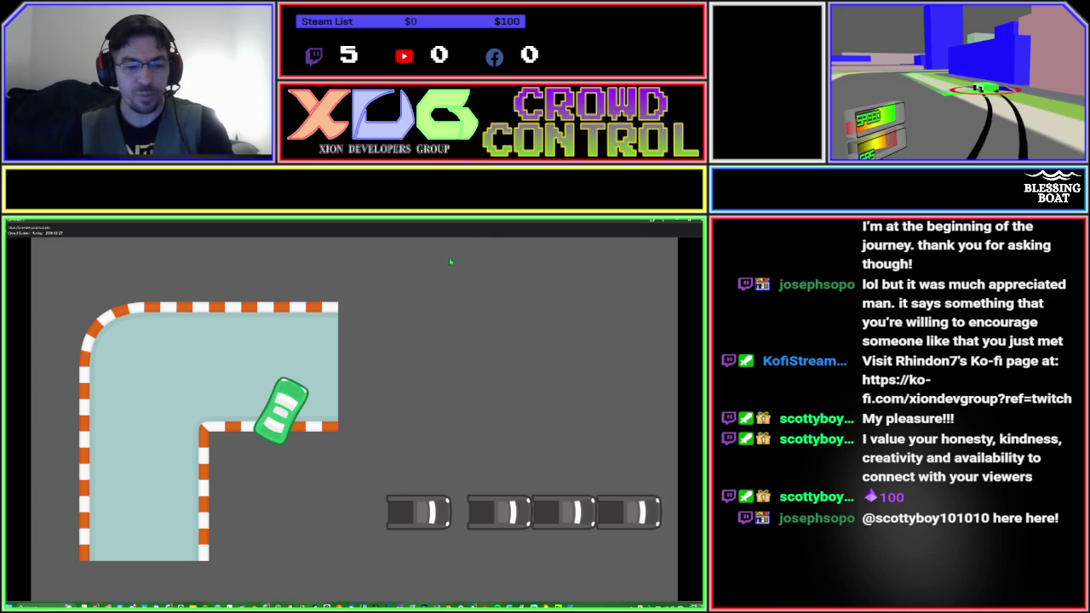
# Close the game preview and reselect the four car sprites in the scene editor.
pyautogui.click(689, 220)
pyautogui.click(358, 260)
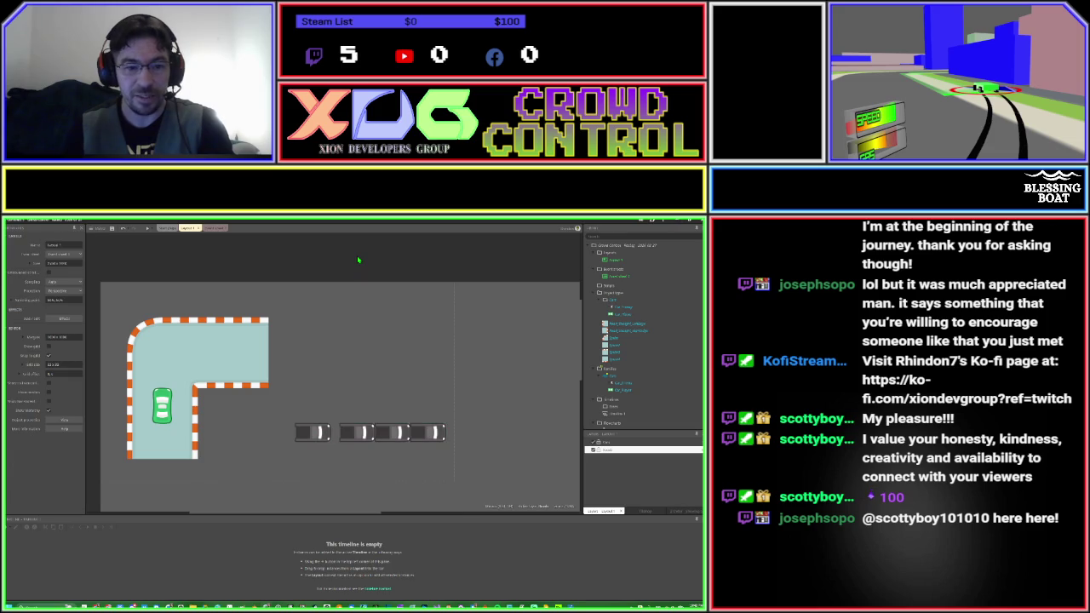
pyautogui.hotkey('ctrl', 'a')
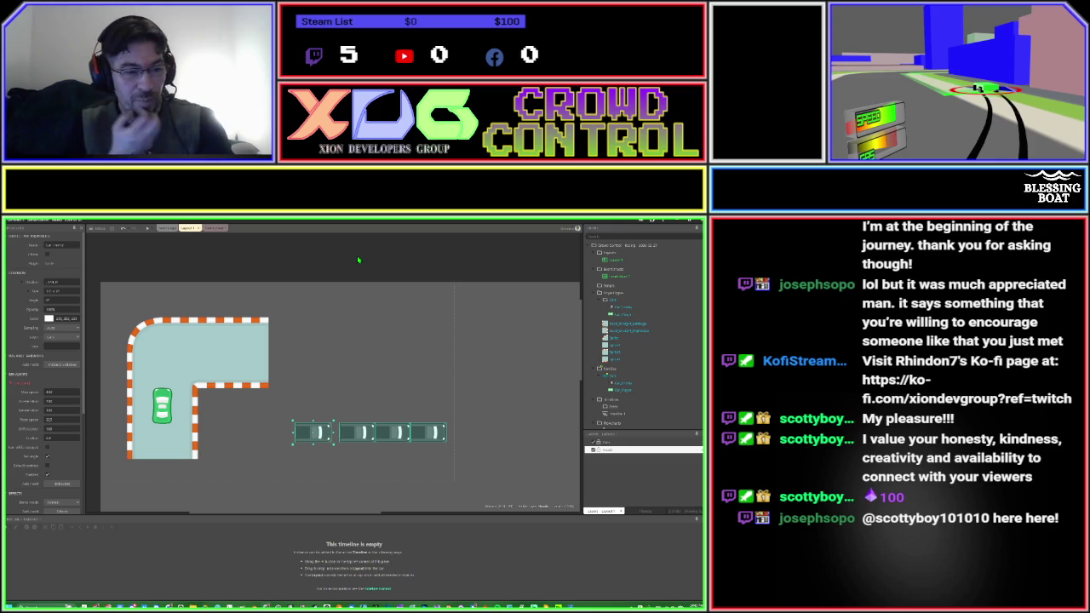
pyautogui.click(356, 301)
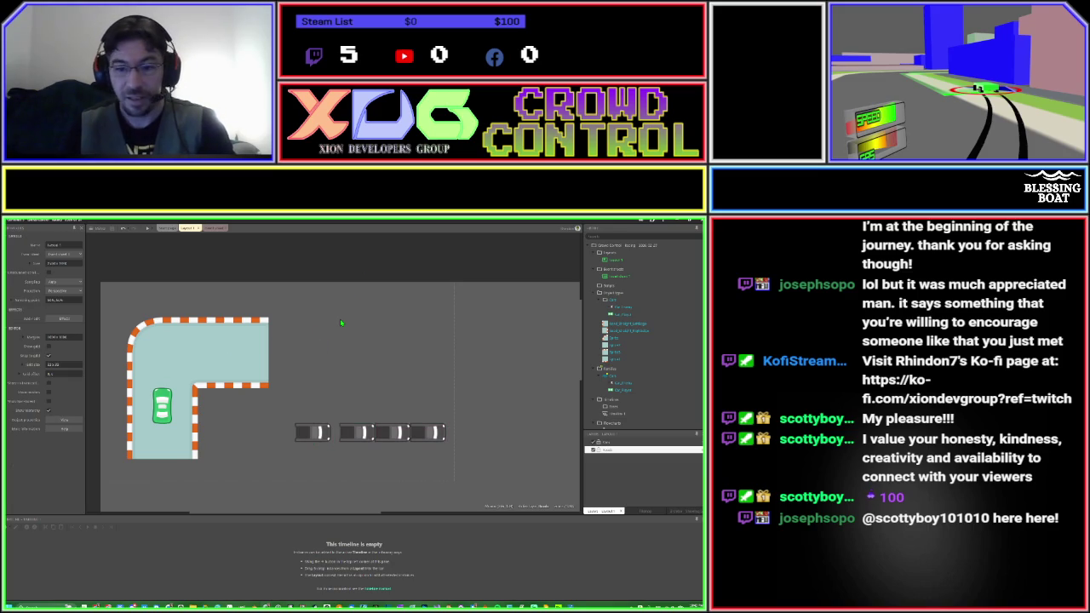
pyautogui.scroll(-2, 340, 323)
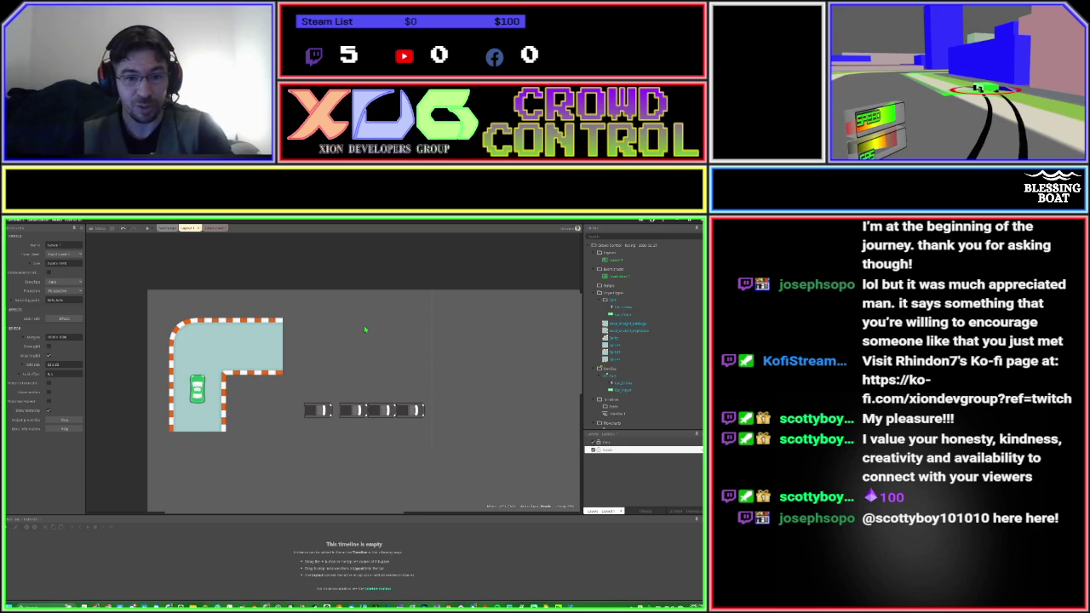
pyautogui.scroll(-2, 366, 357)
pyautogui.click(226, 372)
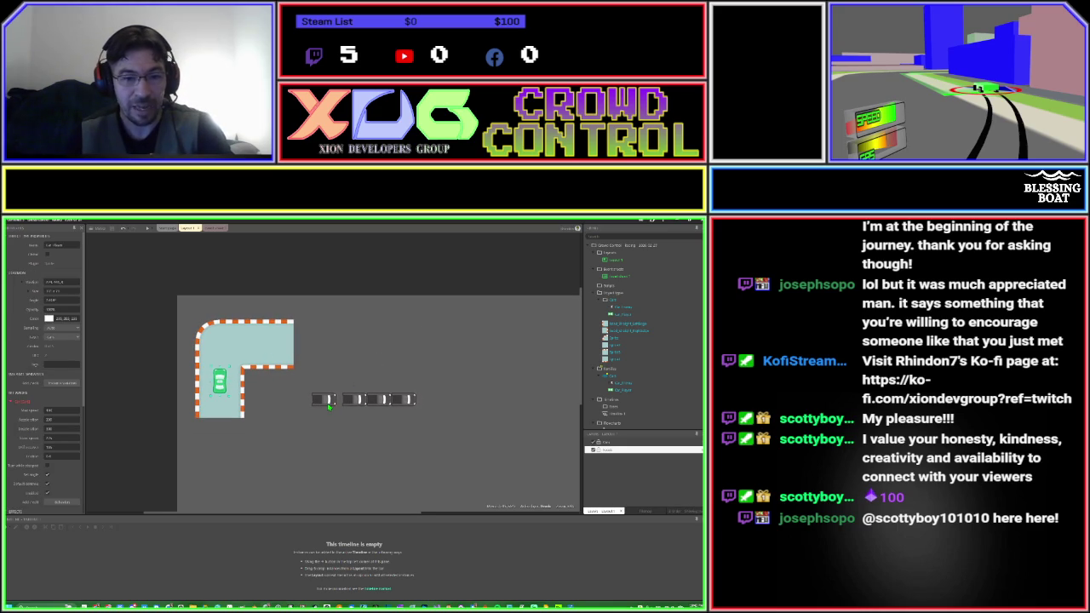
pyautogui.moveTo(299, 381); pyautogui.dragTo(447, 429)
pyautogui.click(433, 426)
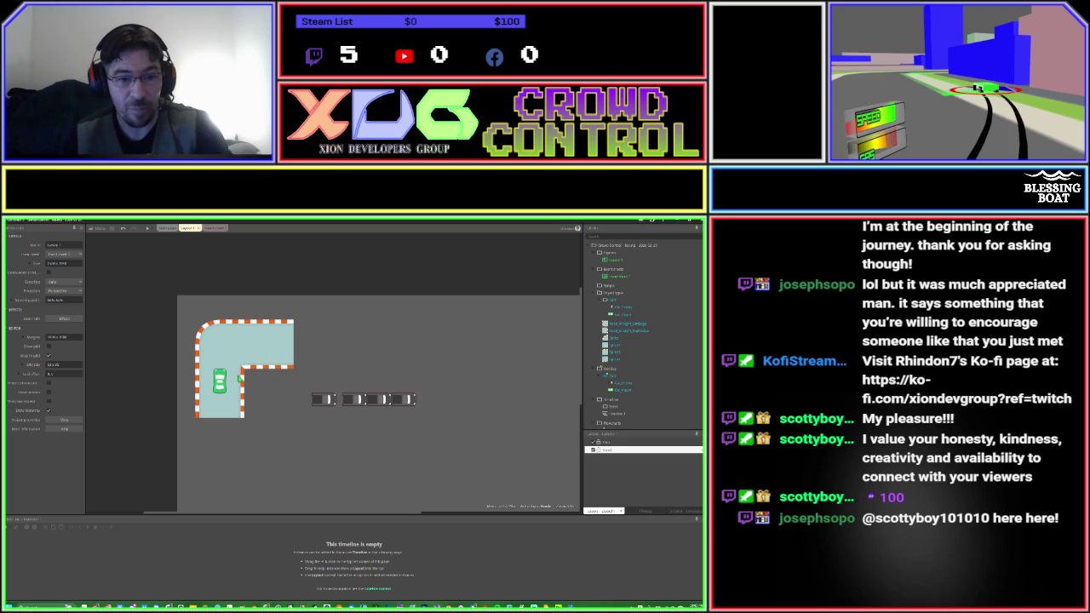
pyautogui.scroll(-3, 324, 372)
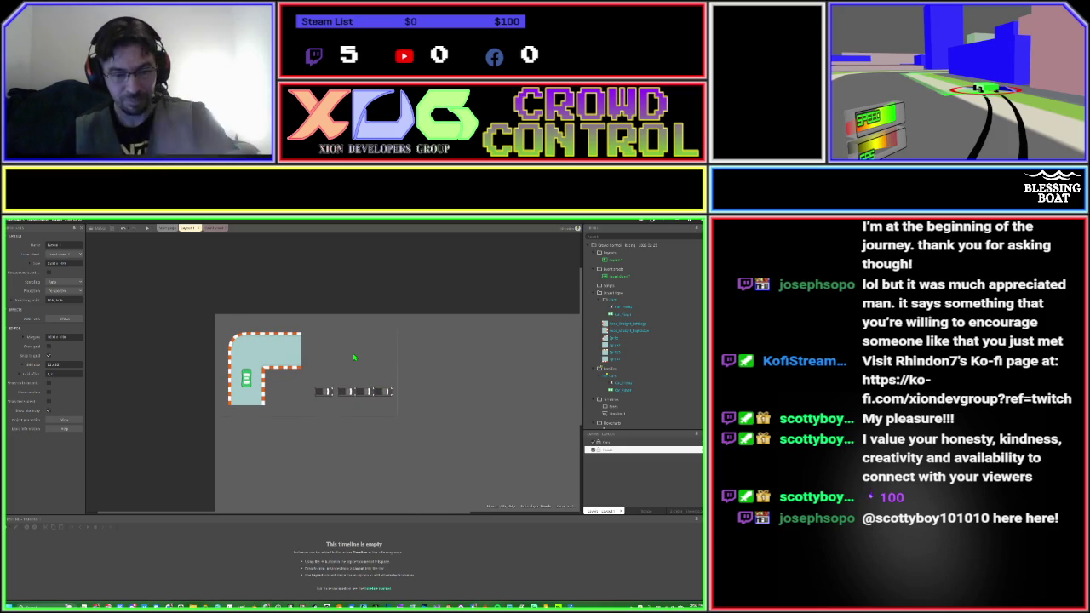
pyautogui.scroll(-2, 411, 366)
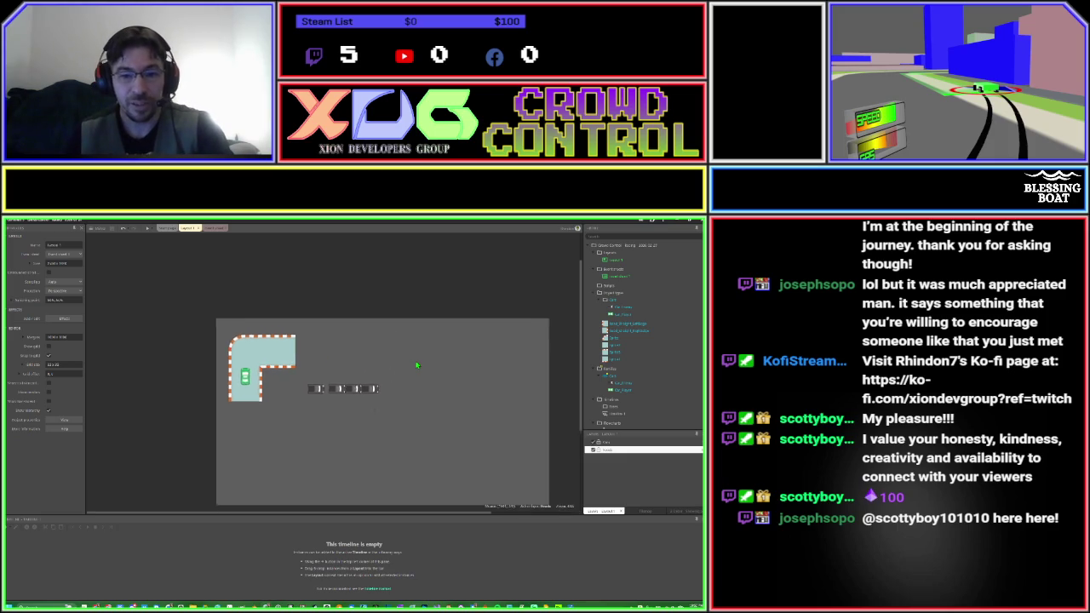
pyautogui.scroll(-2, 384, 318)
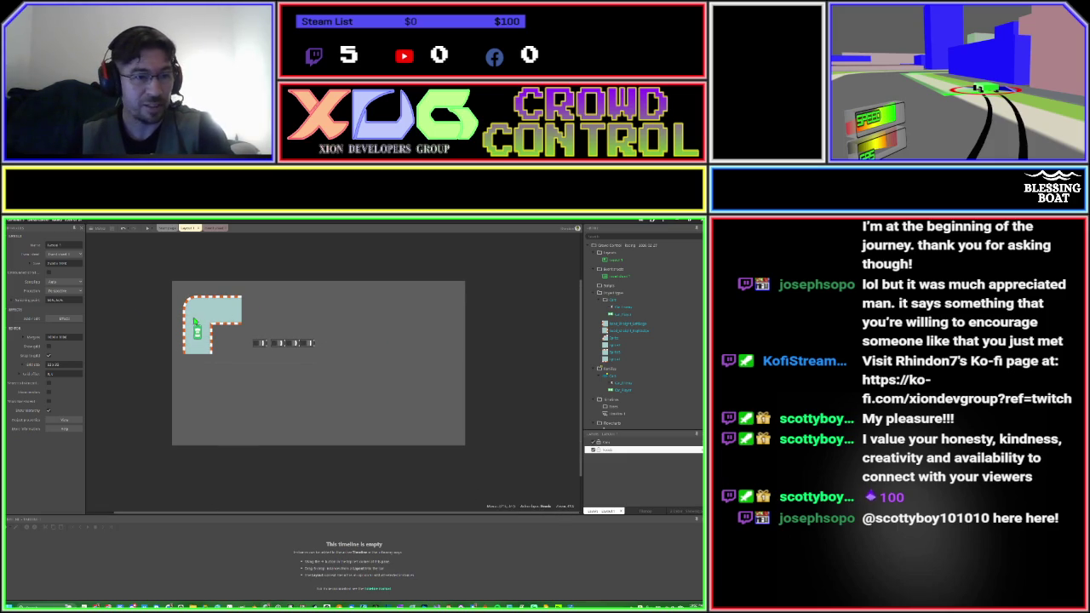
pyautogui.click(31, 265)
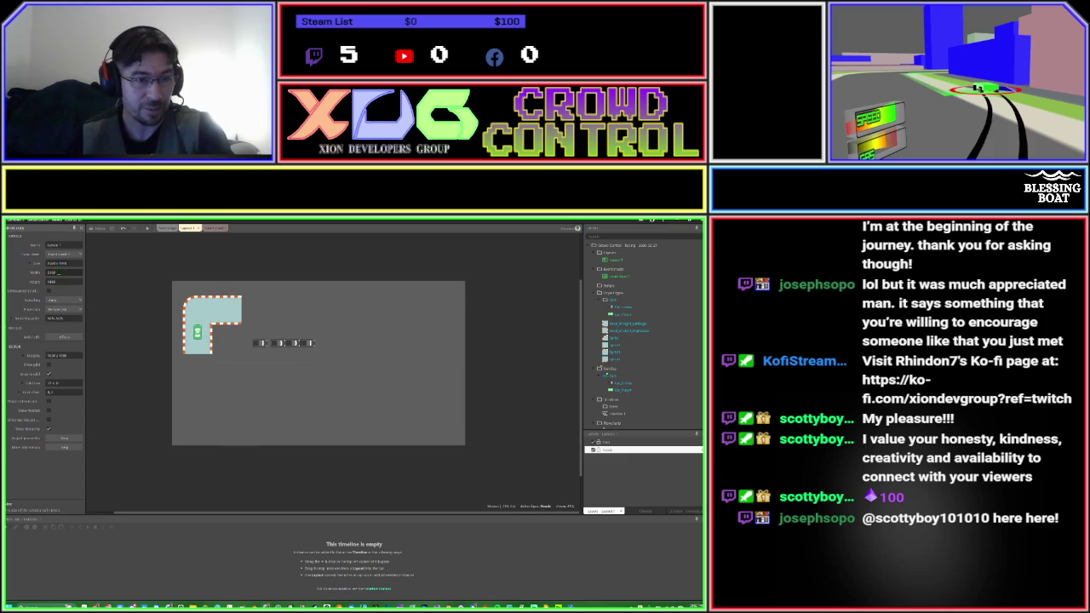
pyautogui.write('96')
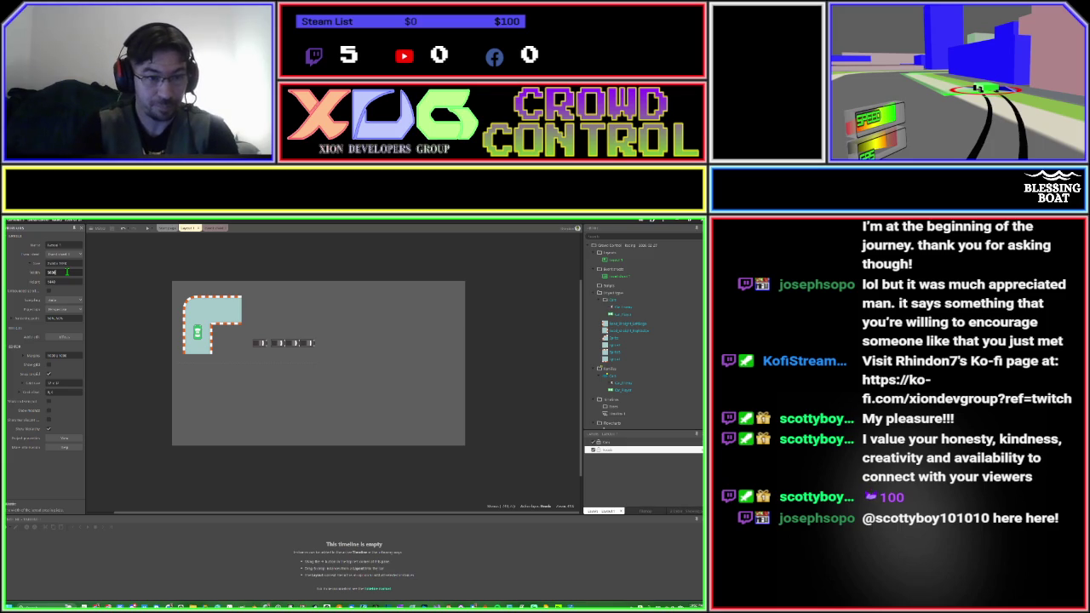
pyautogui.press('Tab')
pyautogui.scroll(-2, 364, 419)
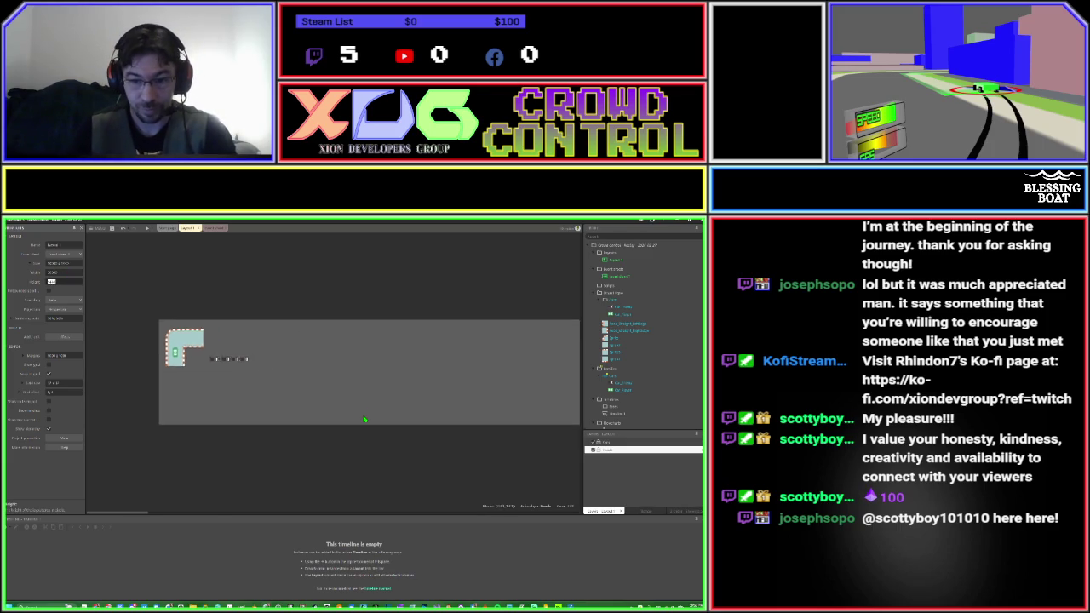
pyautogui.scroll(-2, 365, 419)
pyautogui.moveTo(373, 419); pyautogui.dragTo(106, 422)
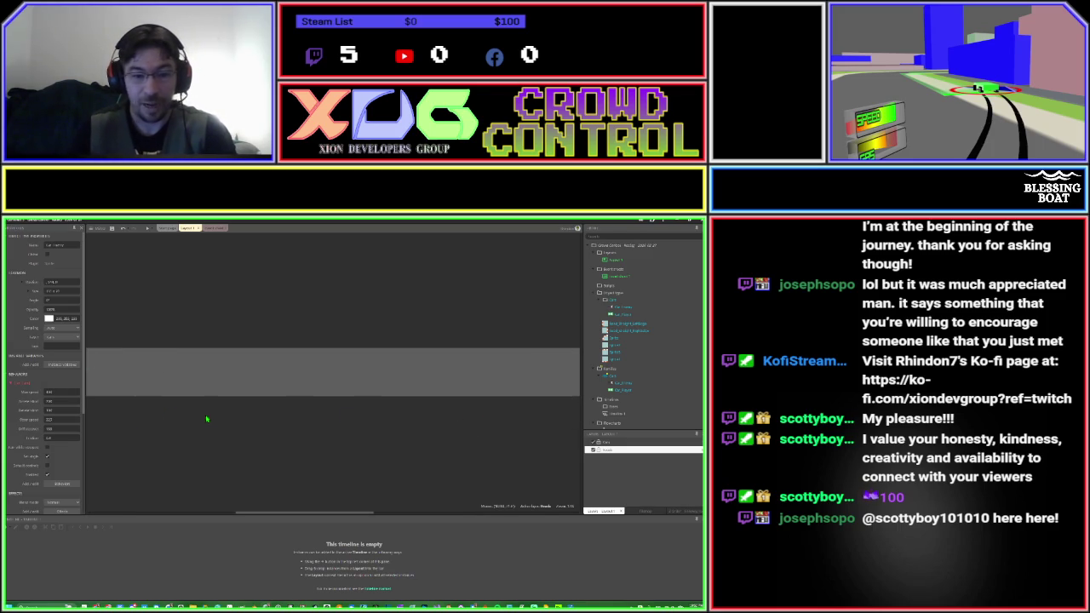
pyautogui.hotkey('ctrl', 'z')
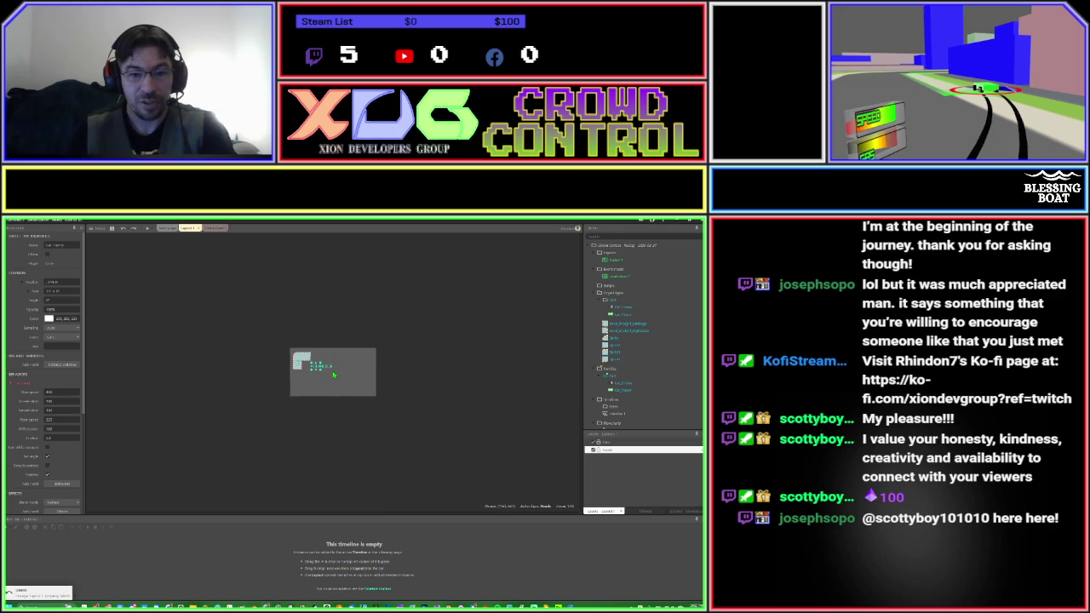
pyautogui.scroll(4, 332, 371)
pyautogui.scroll(3, 333, 374)
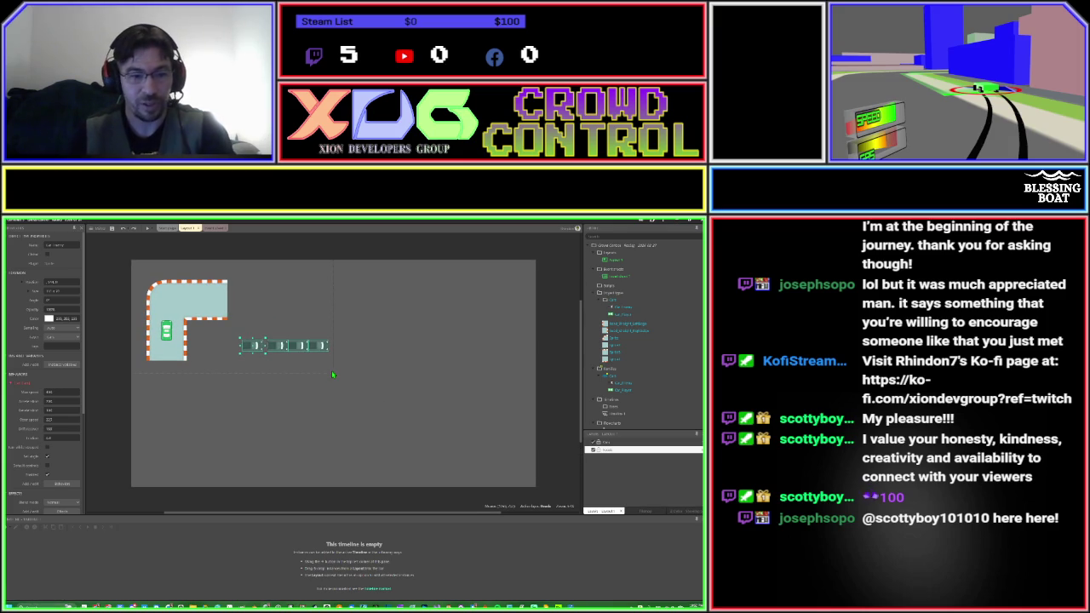
pyautogui.moveTo(242, 278)
pyautogui.mouseDown()
pyautogui.moveTo(219, 291)
pyautogui.moveTo(200, 336)
pyautogui.moveTo(230, 319)
pyautogui.moveTo(259, 321)
pyautogui.mouseUp()
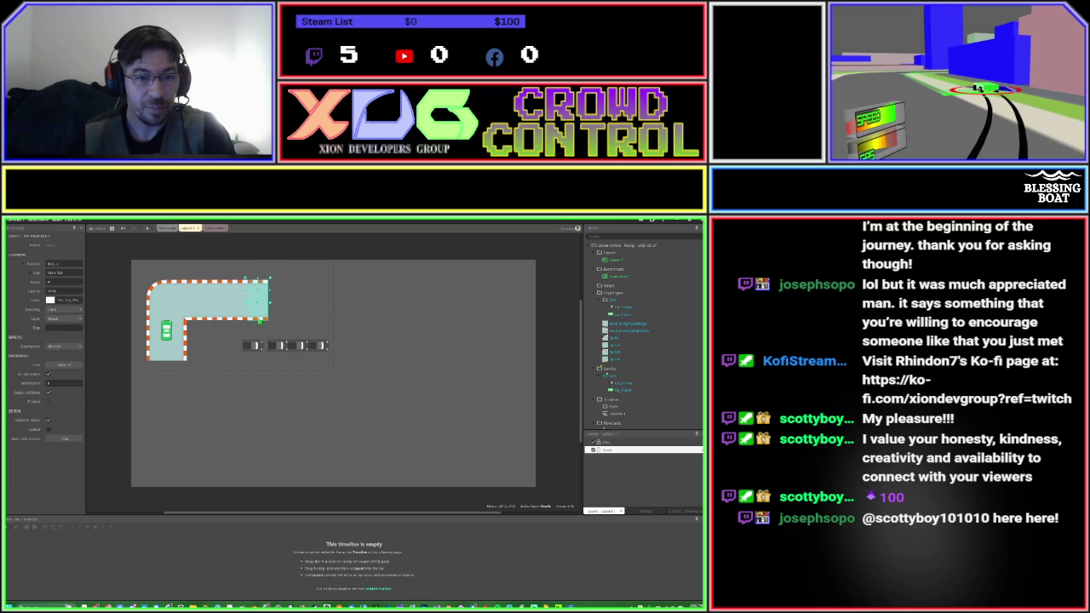
pyautogui.doubleClick(282, 320)
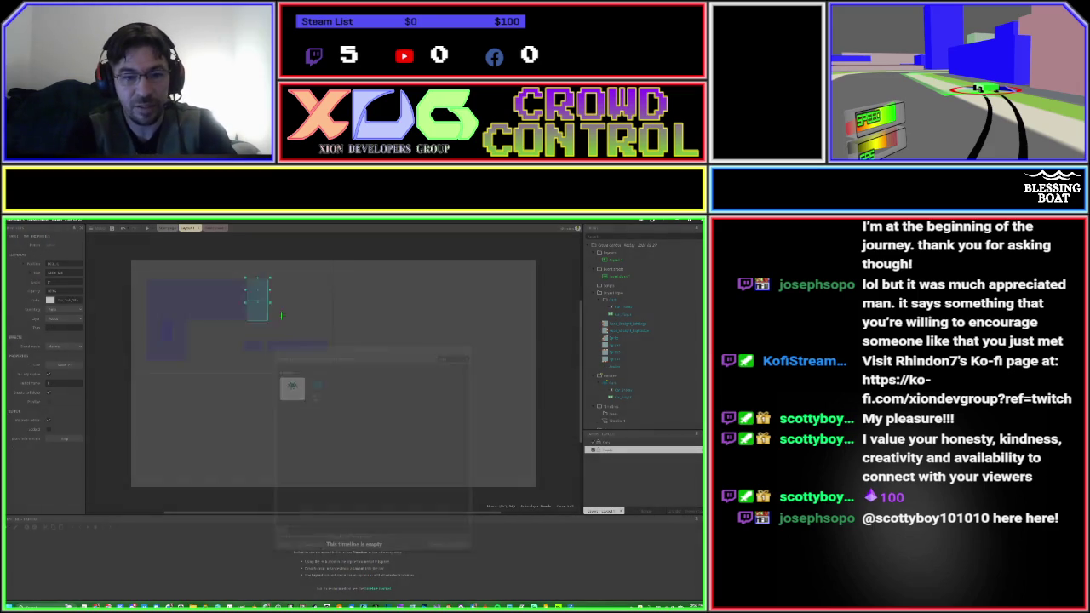
# Load the diagonal road tile image into the track end piece's animation.
pyautogui.press('Escape')
pyautogui.doubleClick(282, 320)
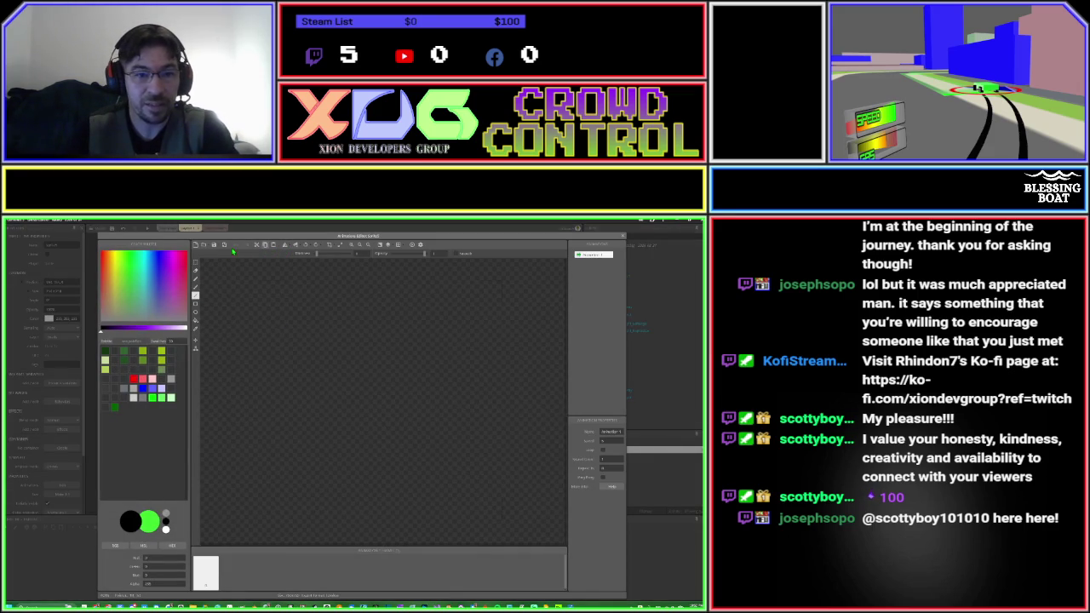
pyautogui.click(202, 247)
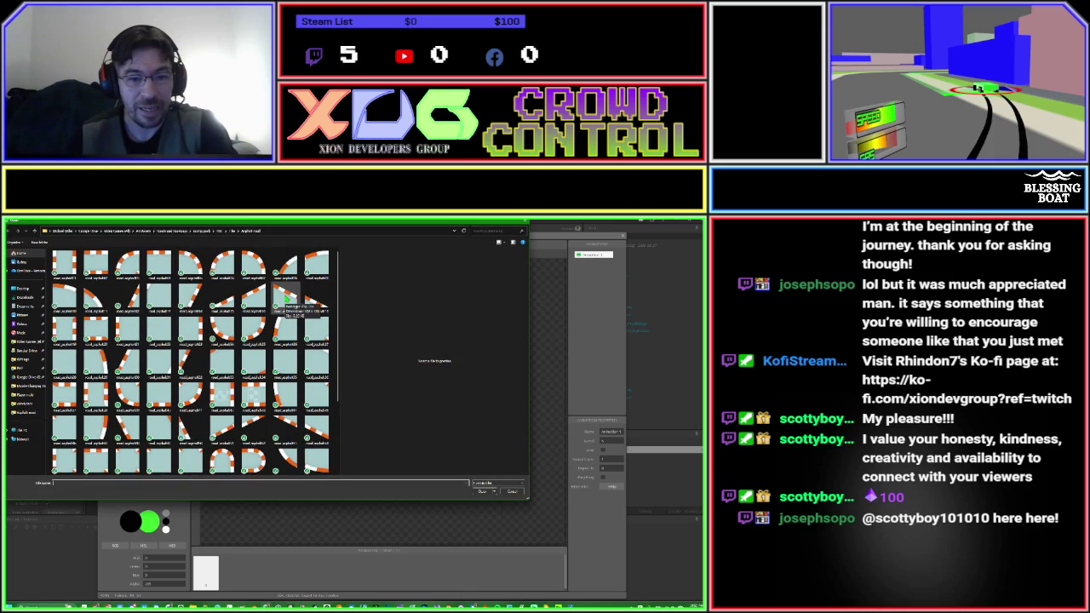
pyautogui.doubleClick(286, 300)
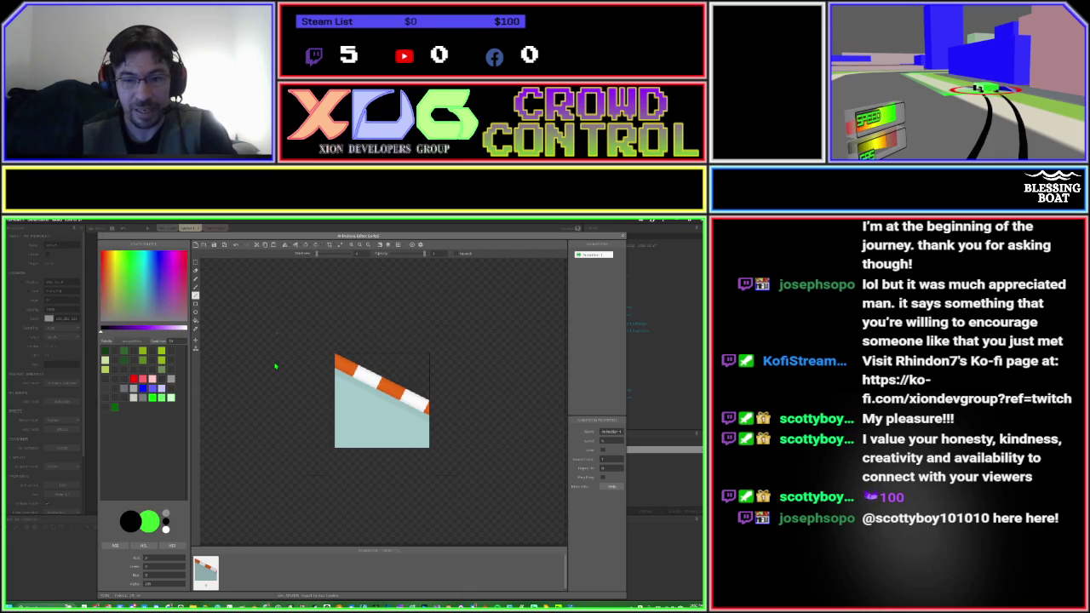
pyautogui.click(623, 236)
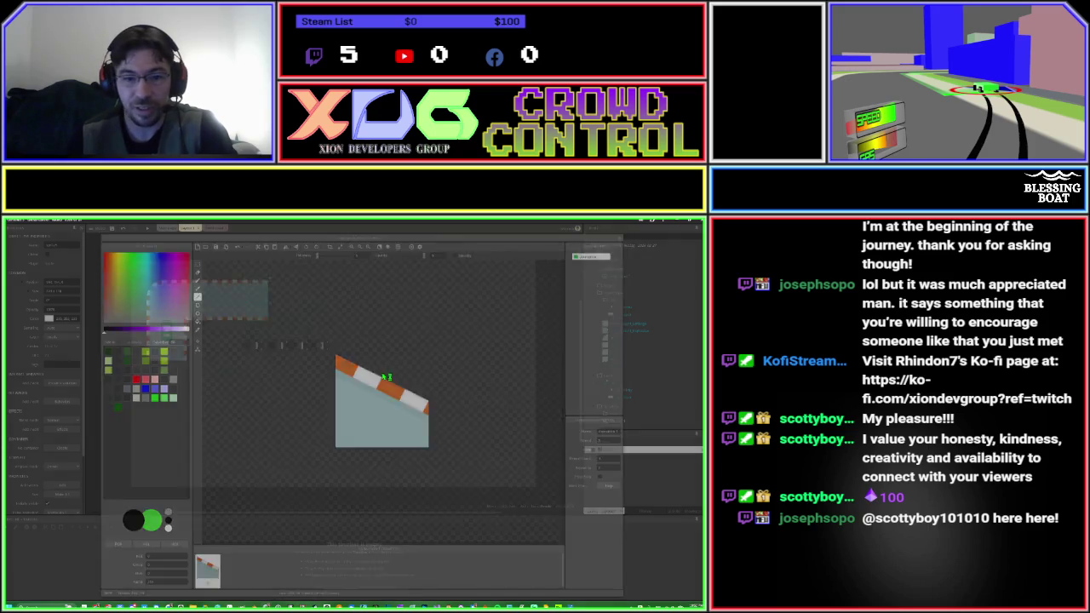
# Fit the diagonal piece to the track's top-right end and move the car row lower.
pyautogui.moveTo(283, 317); pyautogui.dragTo(278, 291)
pyautogui.moveTo(243, 336)
pyautogui.mouseDown()
pyautogui.moveTo(347, 371)
pyautogui.moveTo(314, 392)
pyautogui.moveTo(311, 443)
pyautogui.mouseUp()
pyautogui.click(279, 338)
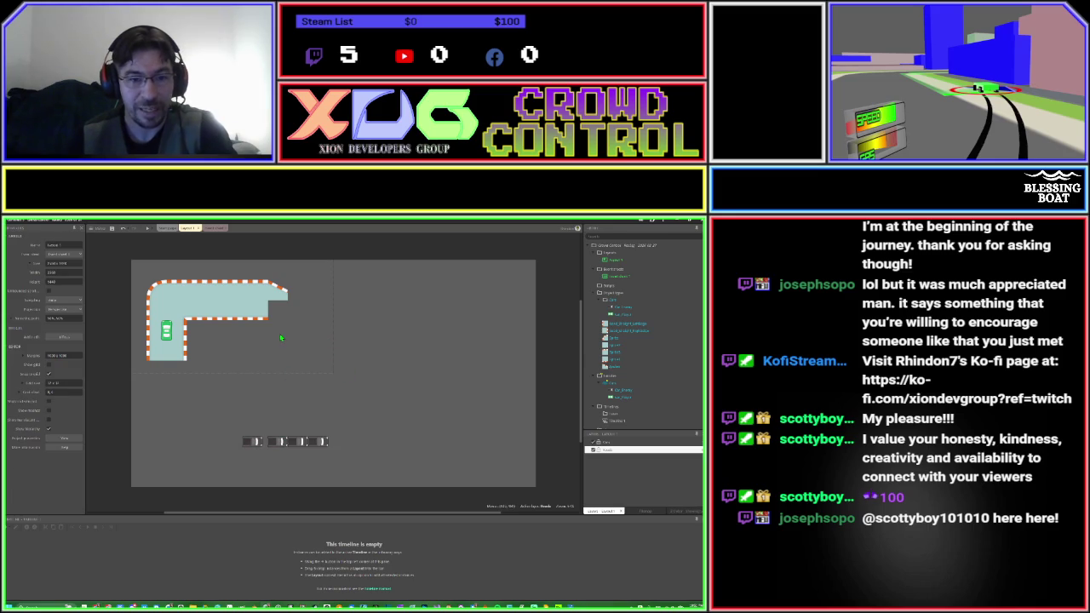
# Add a new sprite with a diagonal road tile image and fit it at the track's top-right corner.
pyautogui.doubleClick(291, 321)
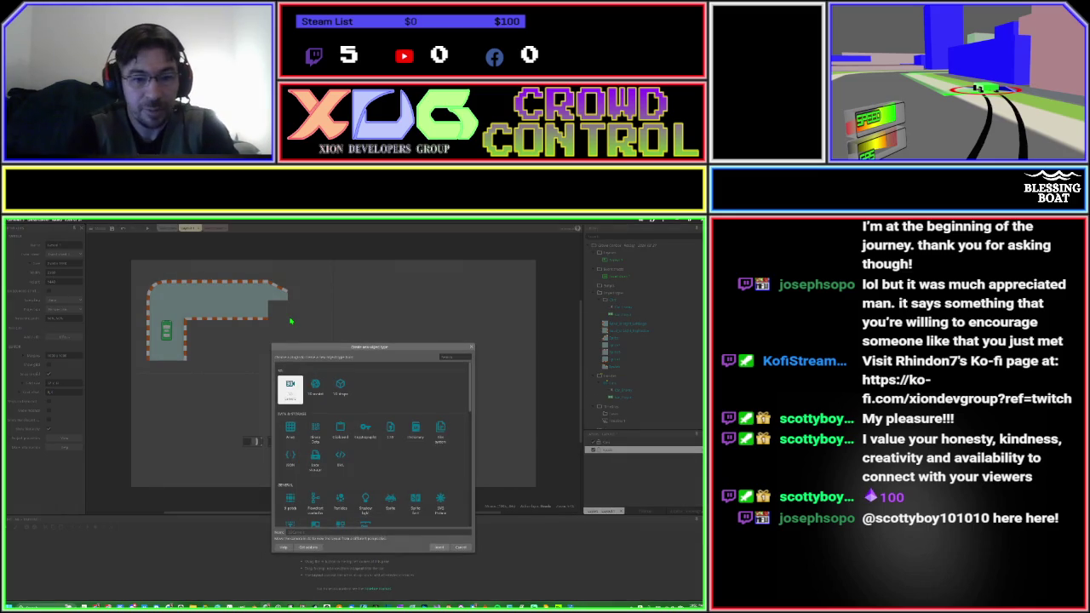
pyautogui.press('Escape')
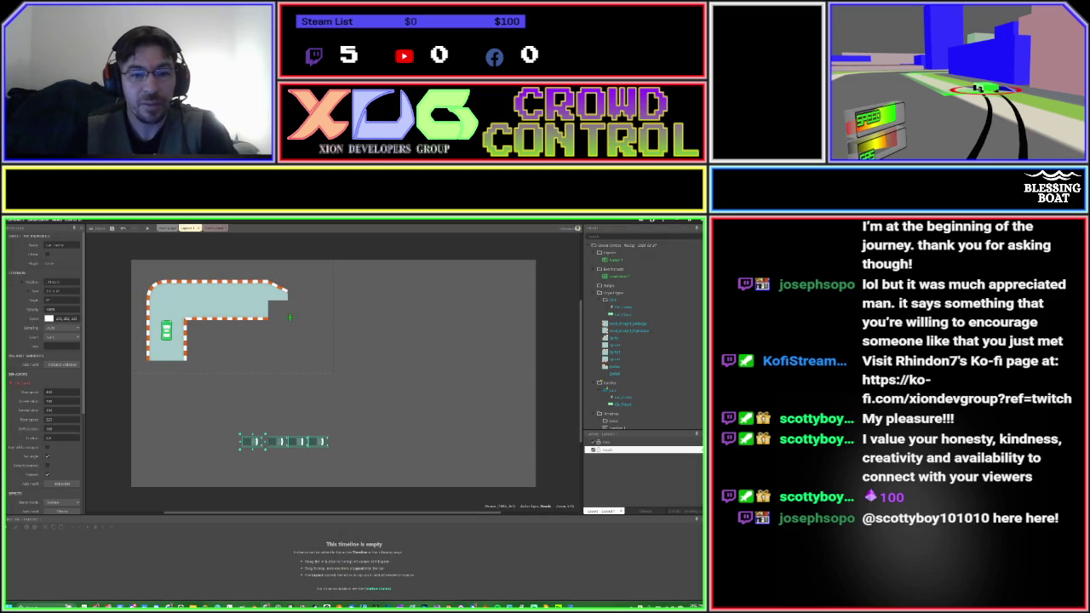
pyautogui.click(290, 317)
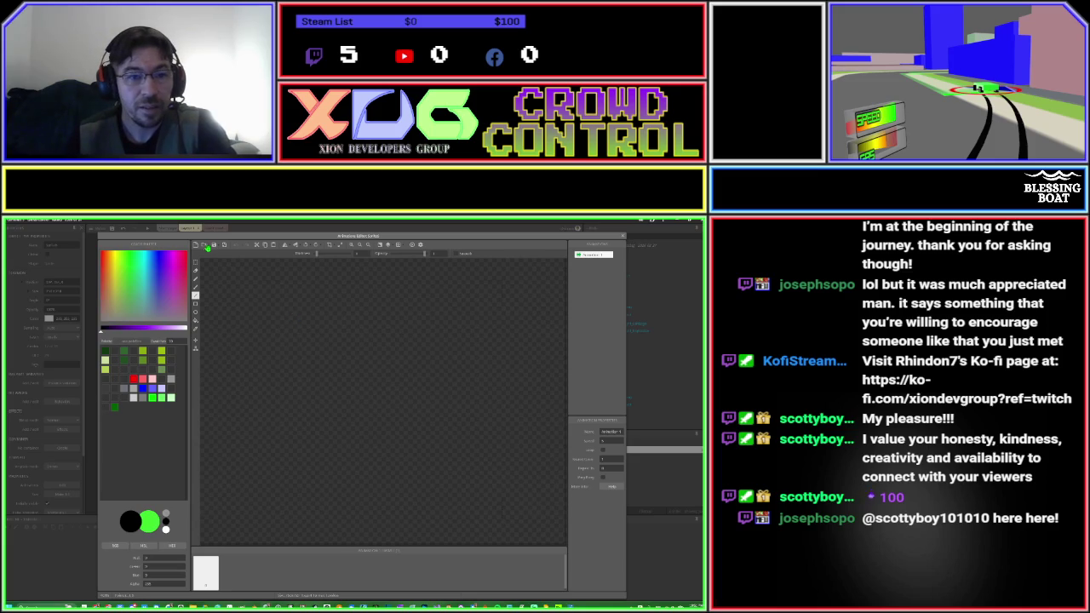
pyautogui.click(206, 246)
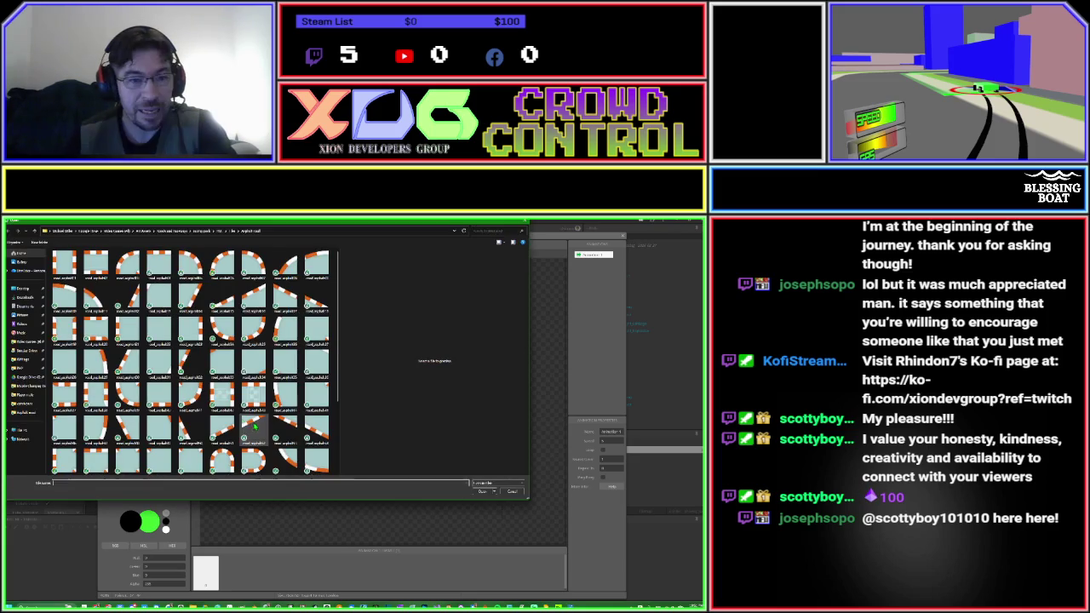
pyautogui.doubleClick(315, 307)
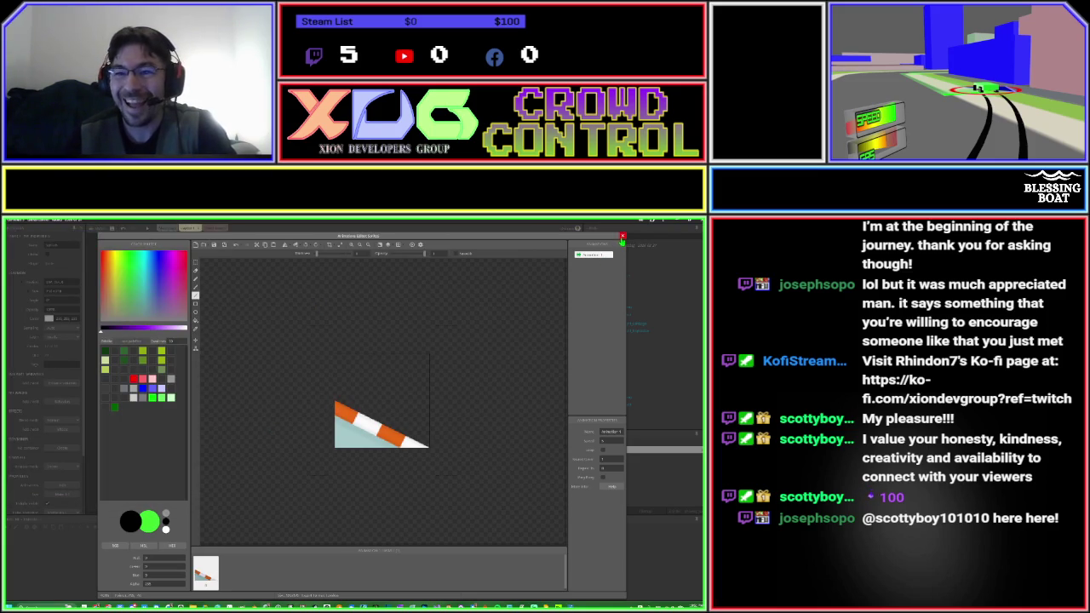
pyautogui.click(622, 236)
pyautogui.moveTo(288, 319); pyautogui.dragTo(299, 296)
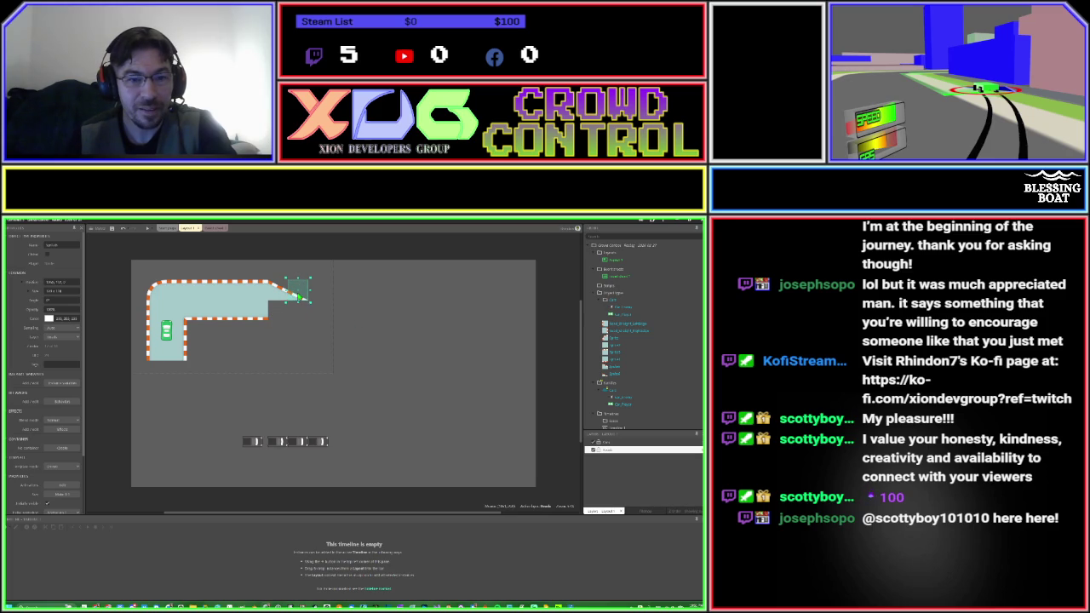
pyautogui.click(292, 343)
pyautogui.doubleClick(288, 346)
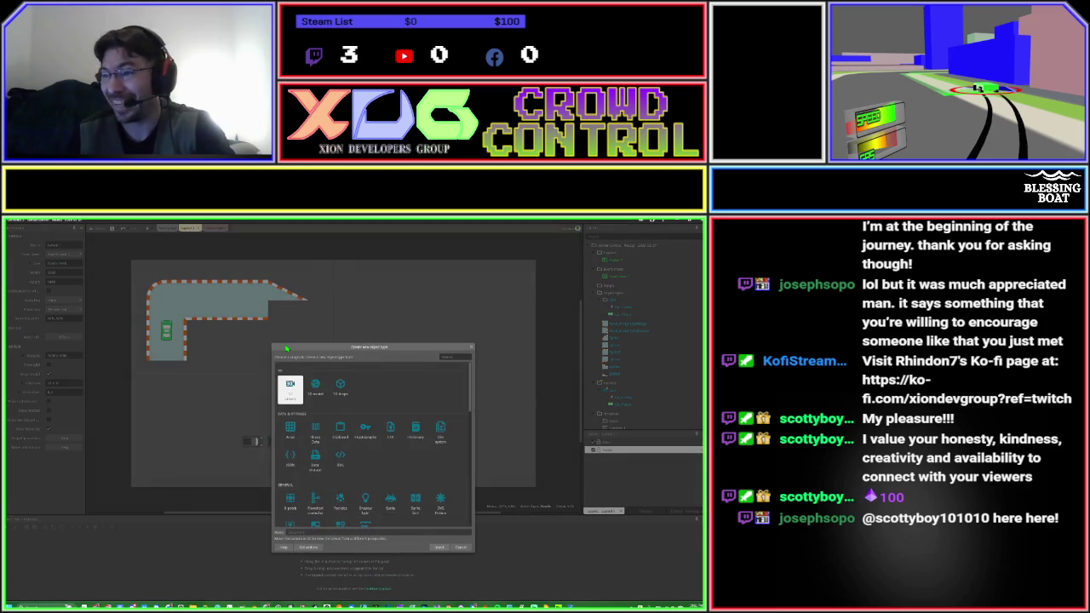
# Create a Sprite ('spr') from the diagonal orange-and-white road tile and drag it below the track.
pyautogui.write('spr')
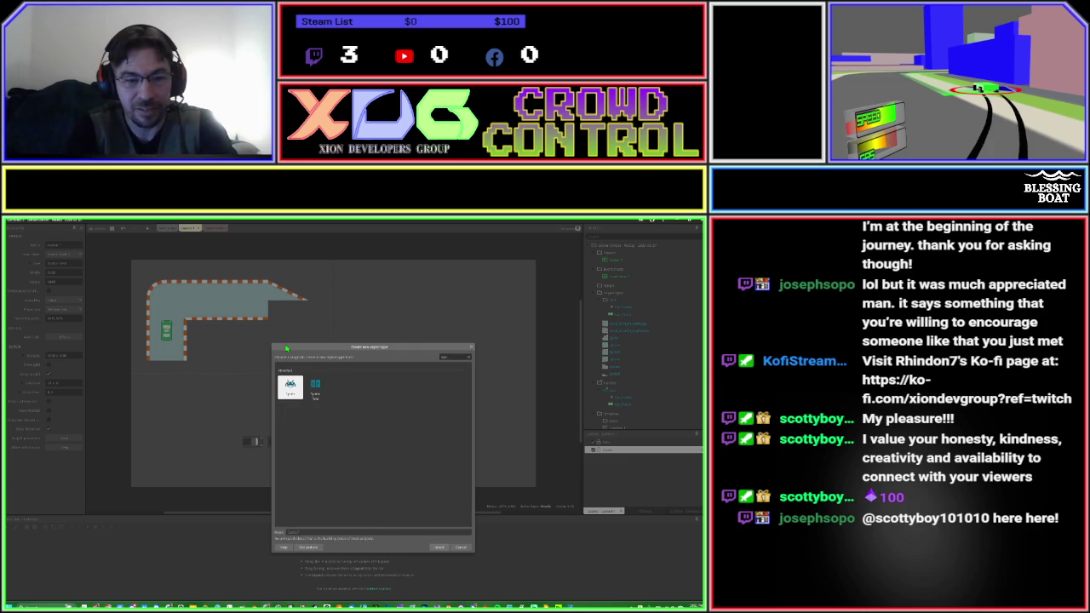
pyautogui.press('Return')
pyautogui.click(285, 344)
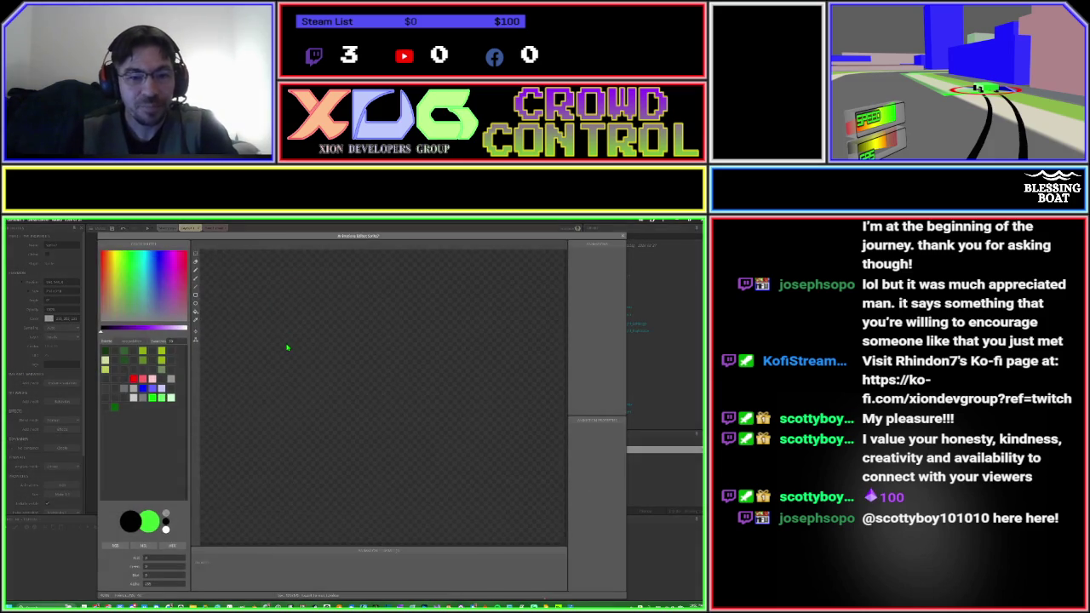
pyautogui.click(203, 245)
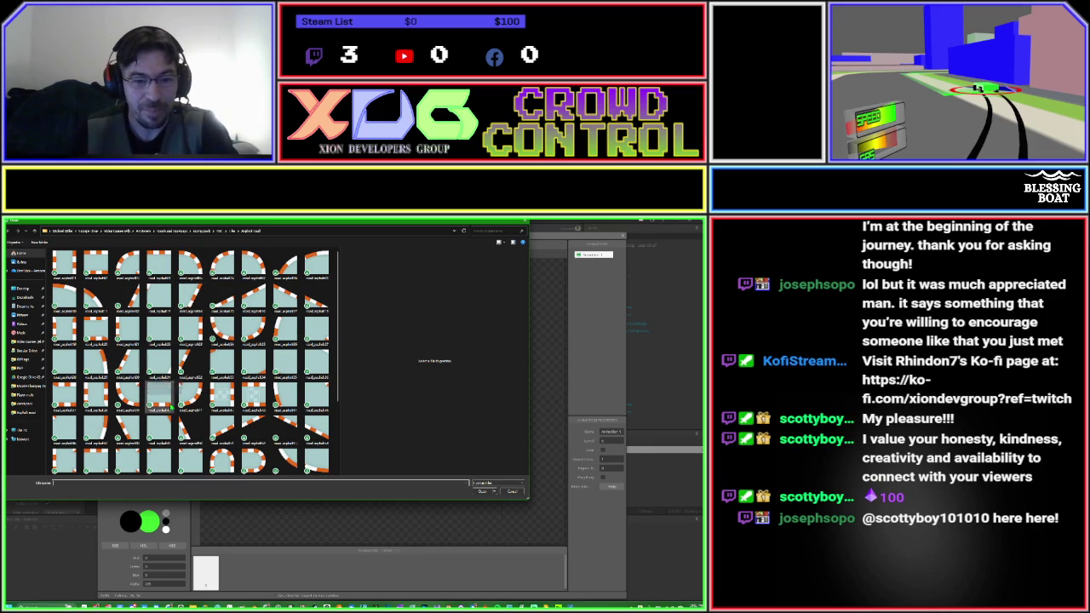
pyautogui.doubleClick(219, 427)
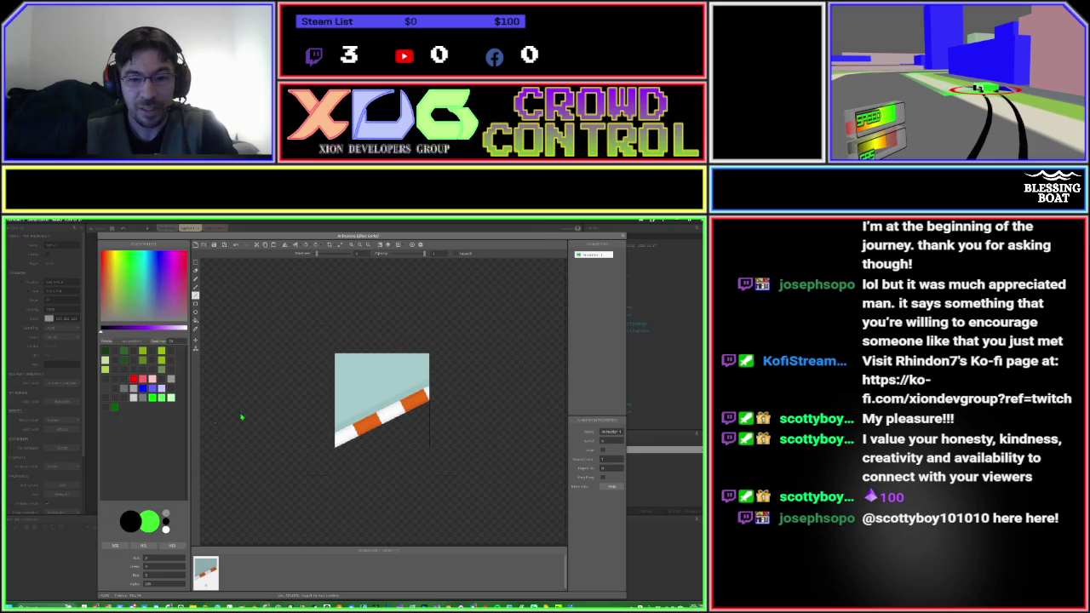
pyautogui.press('Escape')
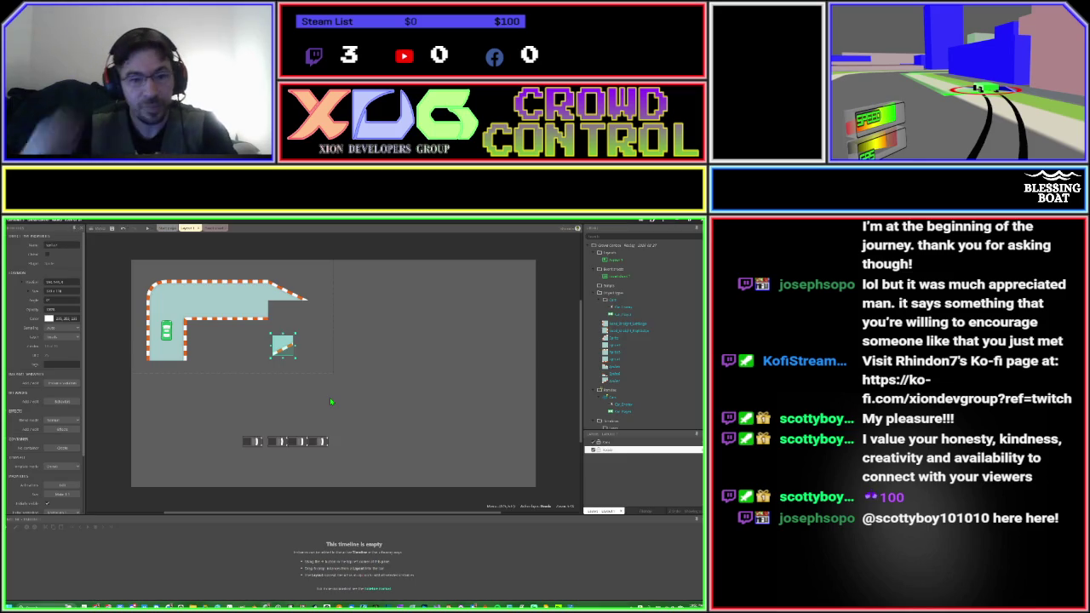
pyautogui.moveTo(285, 349)
pyautogui.mouseDown()
pyautogui.moveTo(334, 364)
pyautogui.moveTo(354, 403)
pyautogui.mouseUp()
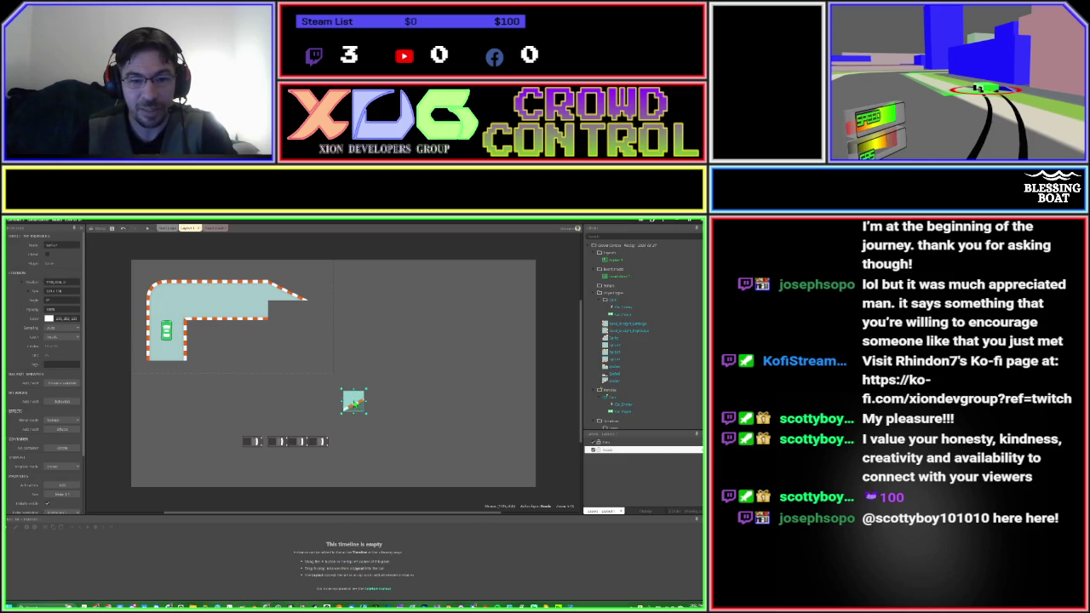
# Create another diagonal road-tile Sprite and place it just beneath the upper arm's right end.
pyautogui.doubleClick(285, 360)
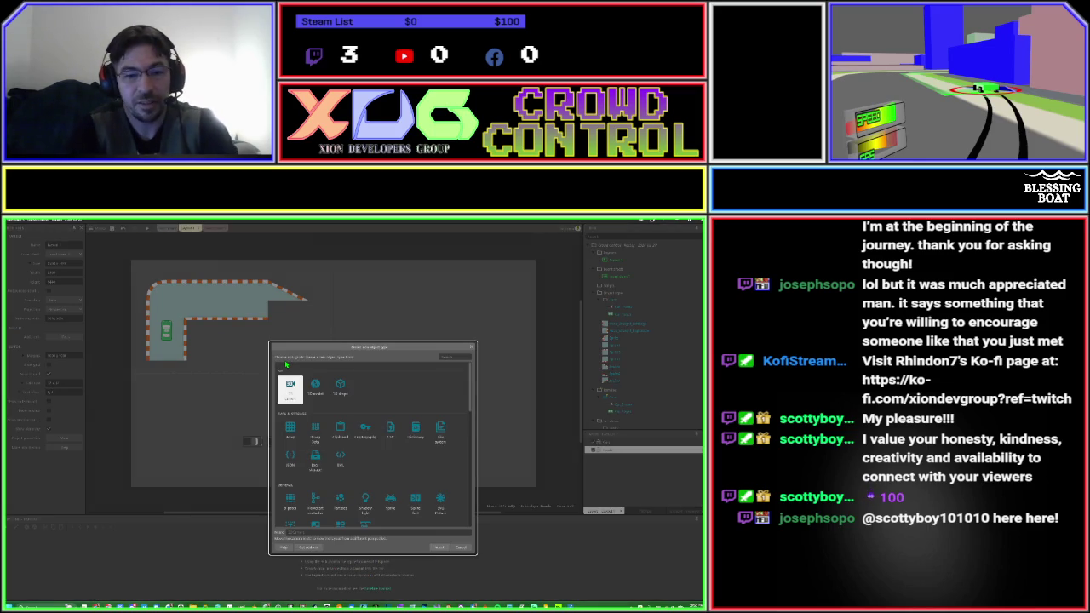
pyautogui.write('spr')
pyautogui.press('Return')
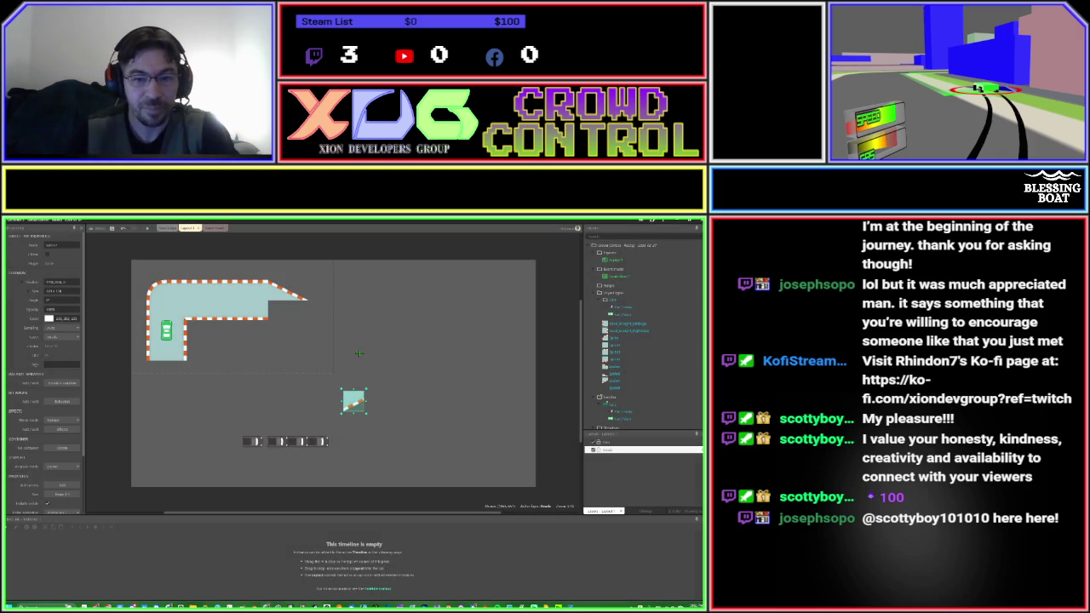
pyautogui.click(348, 356)
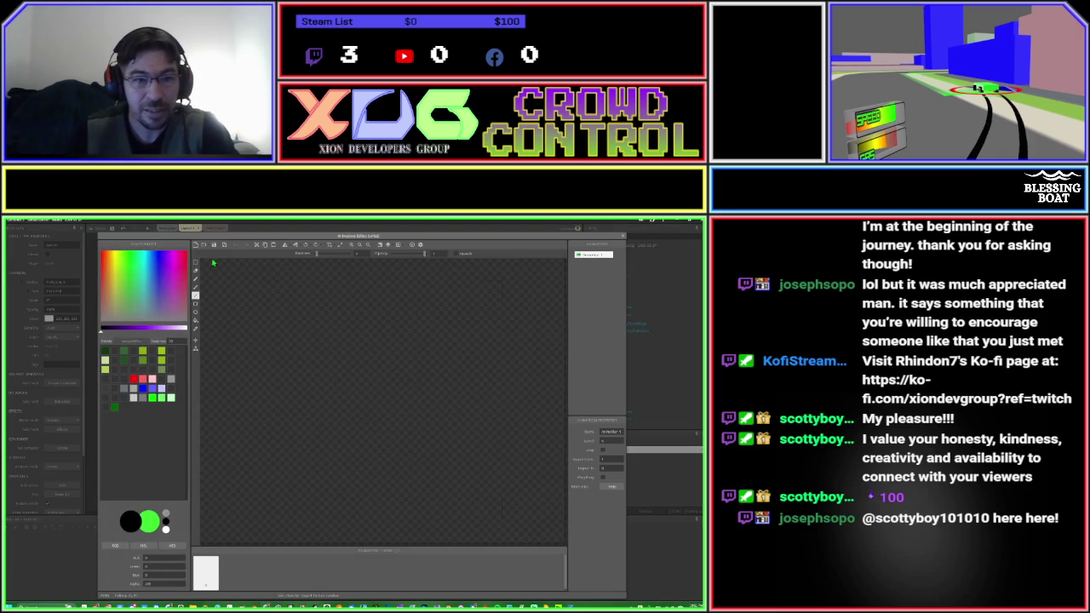
pyautogui.click(205, 247)
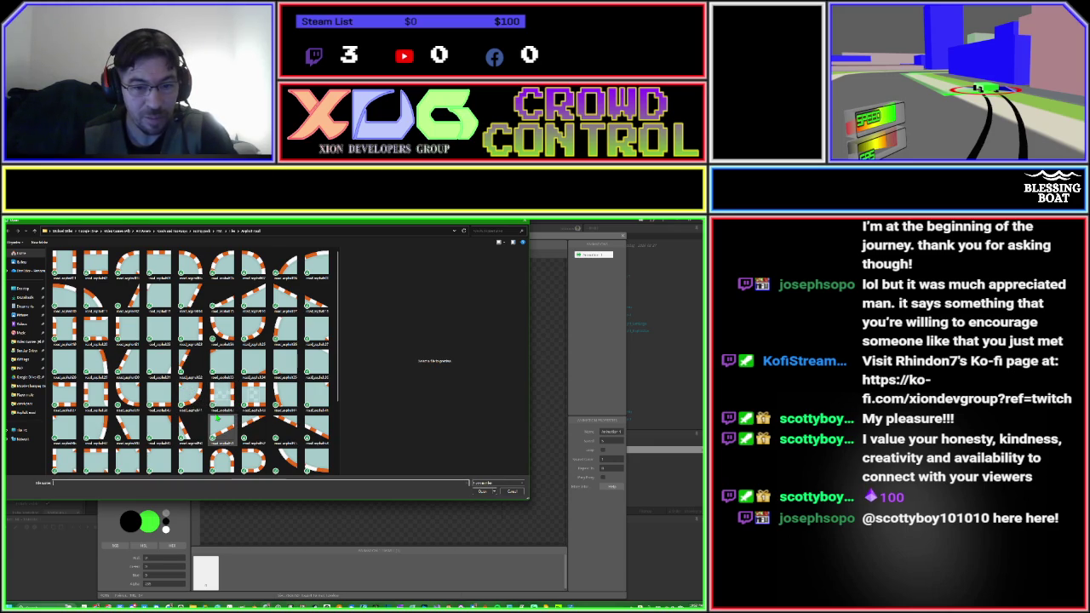
pyautogui.click(286, 429)
pyautogui.doubleClick(286, 427)
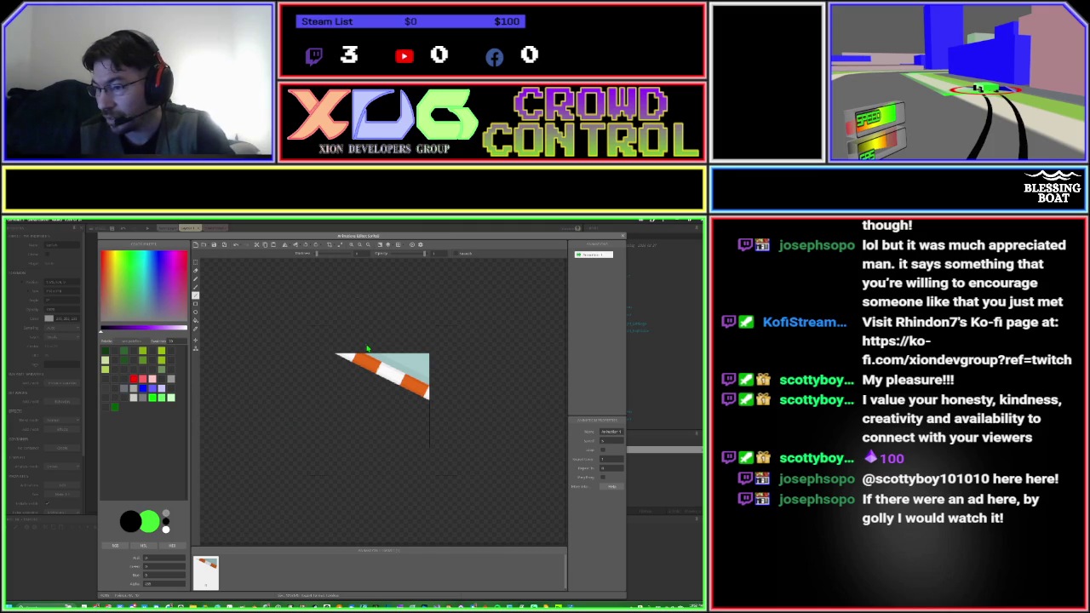
pyautogui.press('Escape')
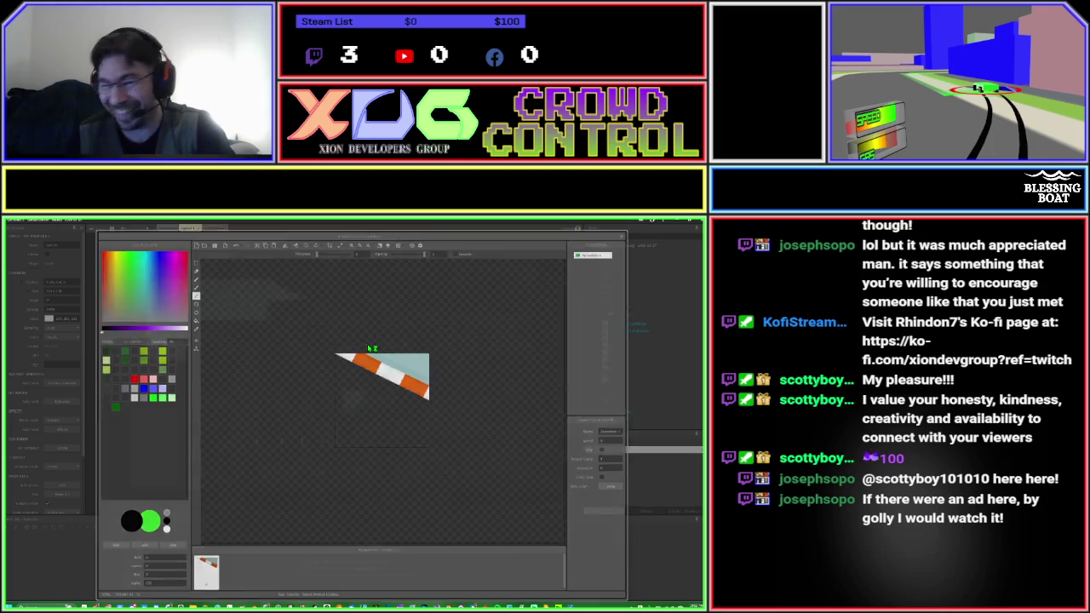
pyautogui.moveTo(358, 360); pyautogui.dragTo(285, 340)
pyautogui.click(346, 344)
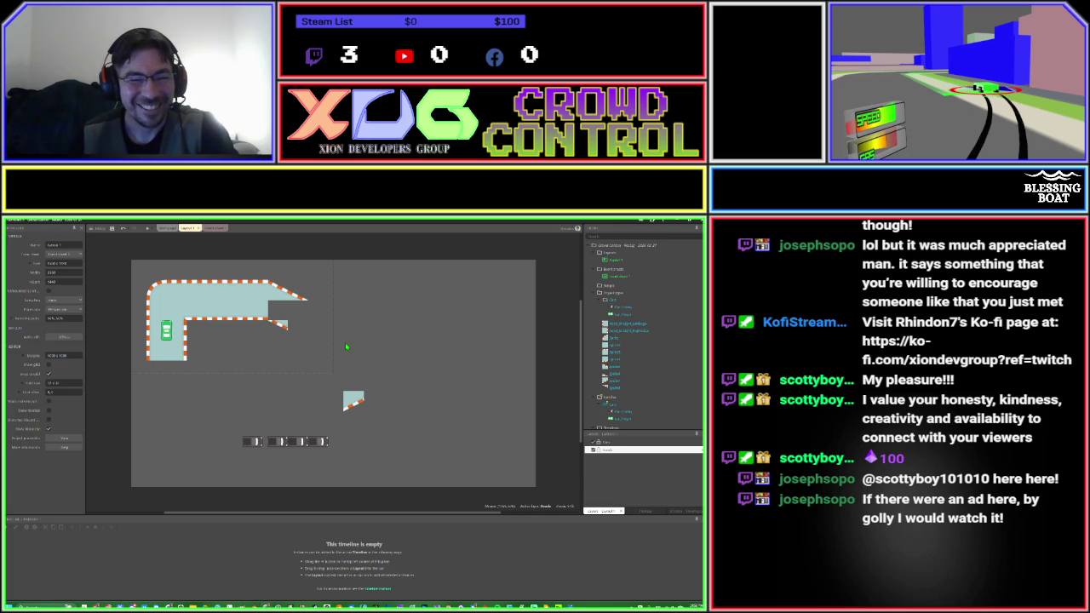
pyautogui.doubleClick(346, 347)
# Create a new Sprite loaded with the plain square road tile image.
pyautogui.write('sprite')
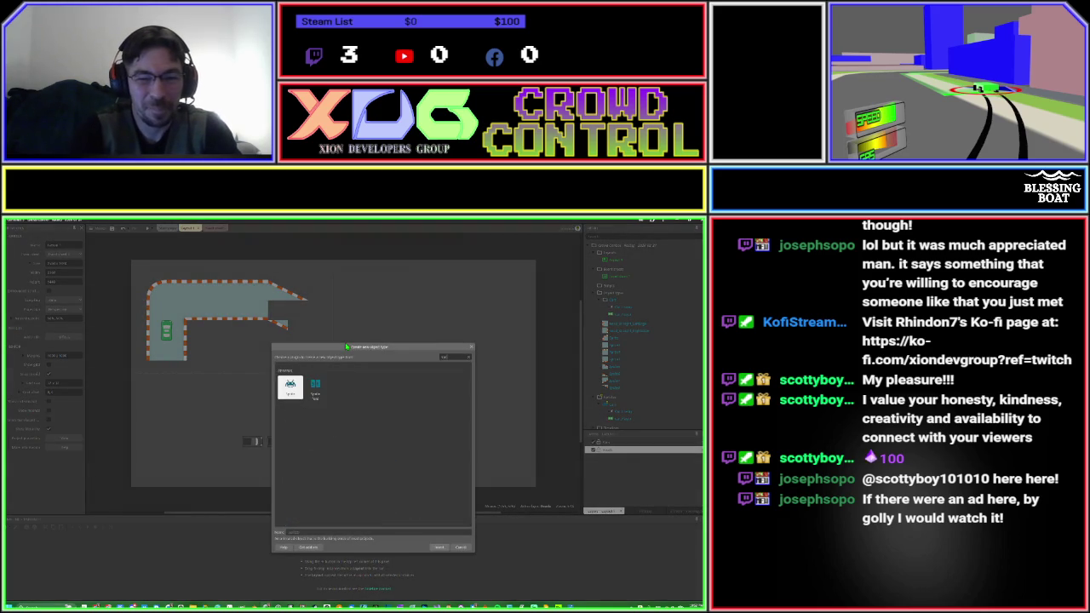
pyautogui.press('Return')
pyautogui.click(344, 343)
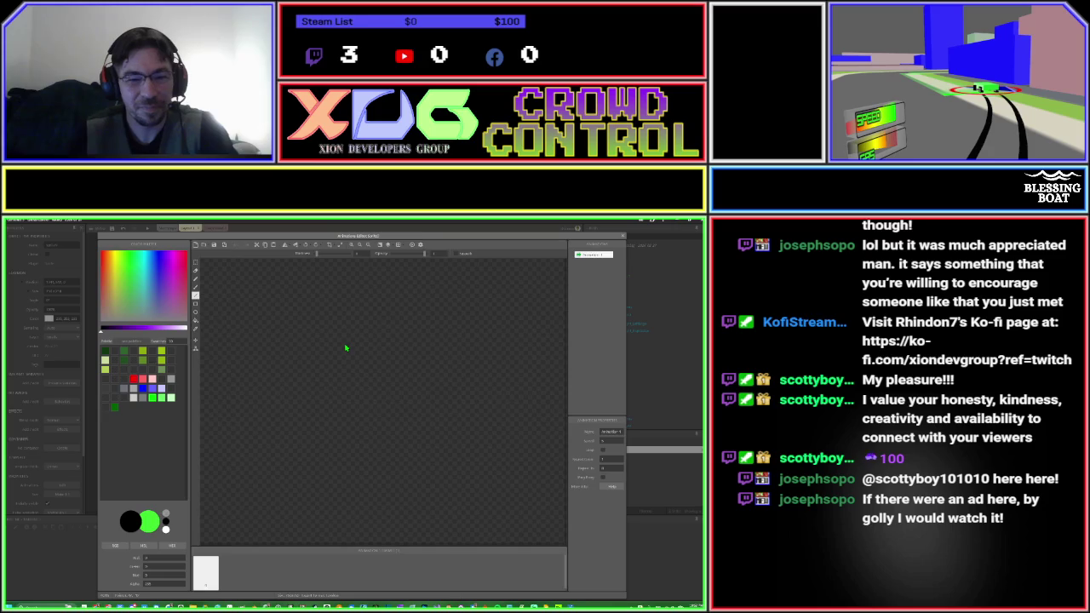
pyautogui.click(204, 246)
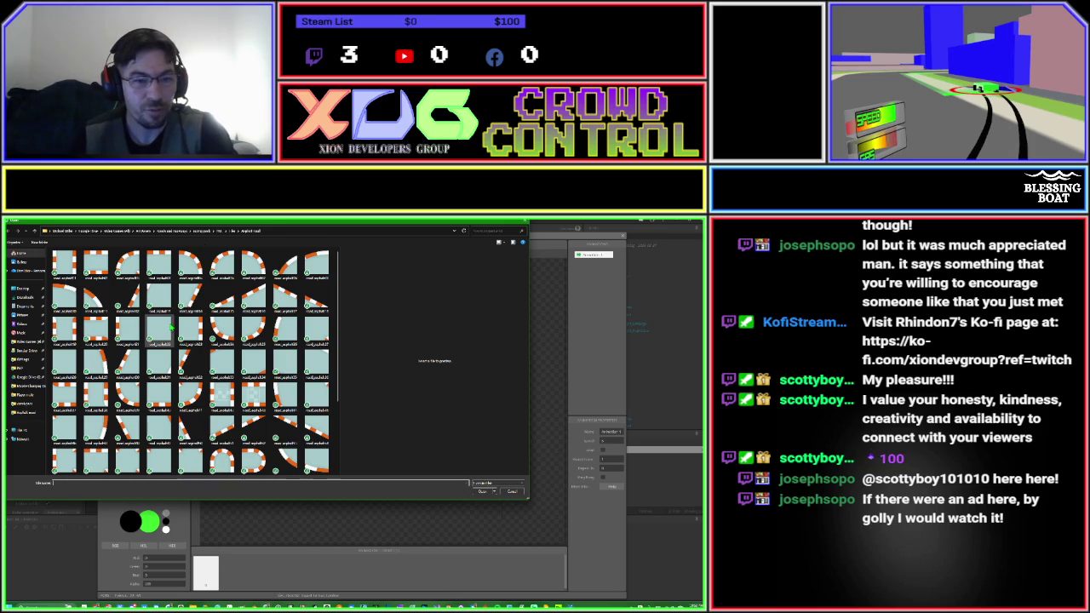
pyautogui.scroll(-1, 173, 331)
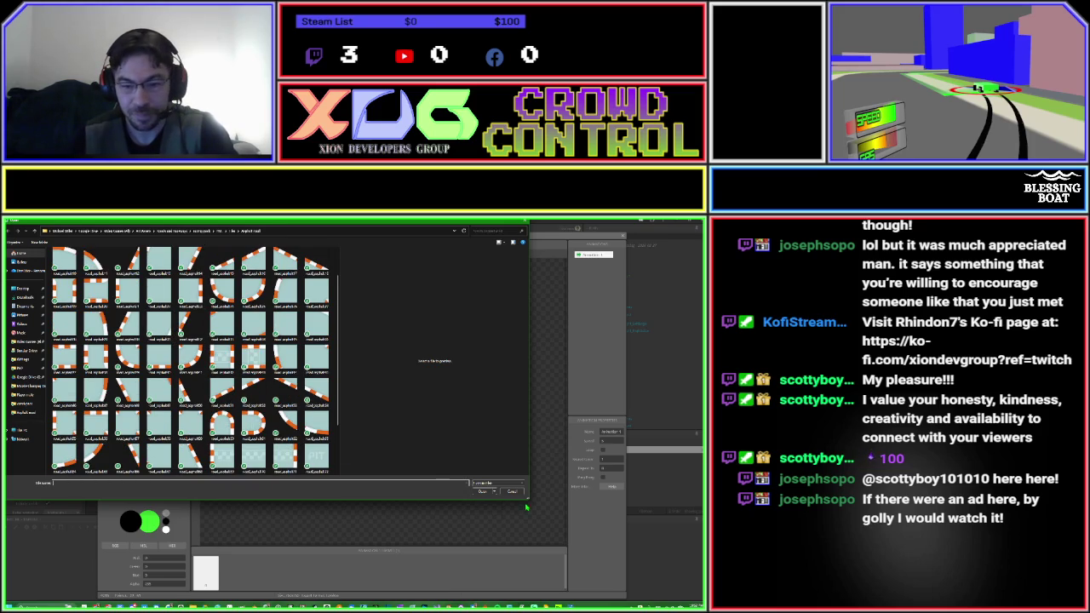
pyautogui.moveTo(526, 499); pyautogui.dragTo(588, 564)
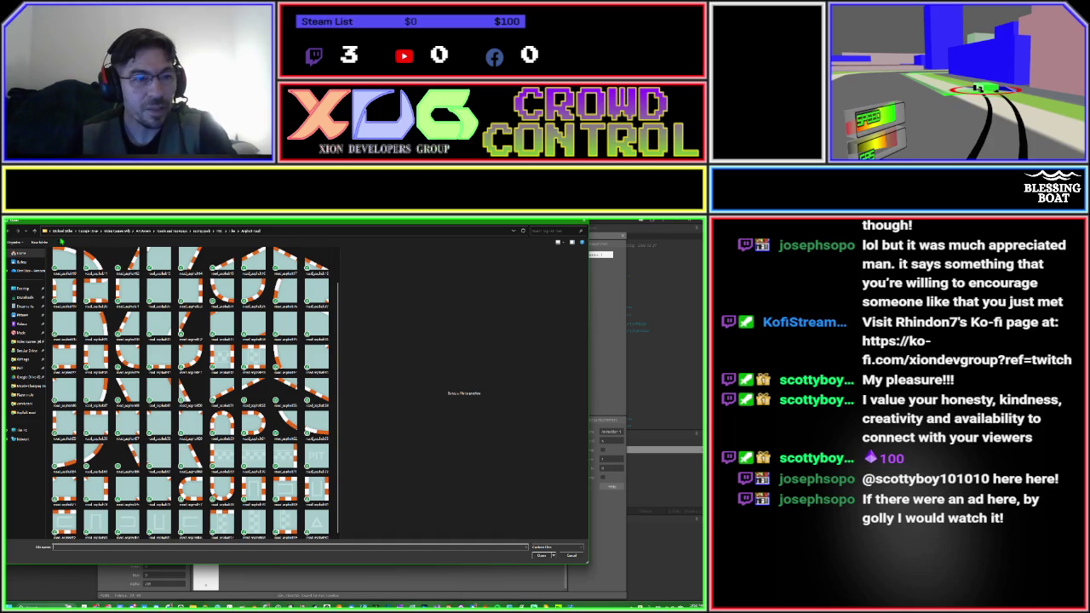
pyautogui.moveTo(50, 225)
pyautogui.mouseDown()
pyautogui.moveTo(129, 394)
pyautogui.moveTo(145, 487)
pyautogui.moveTo(143, 230)
pyautogui.moveTo(110, 232)
pyautogui.moveTo(109, 247)
pyautogui.mouseUp()
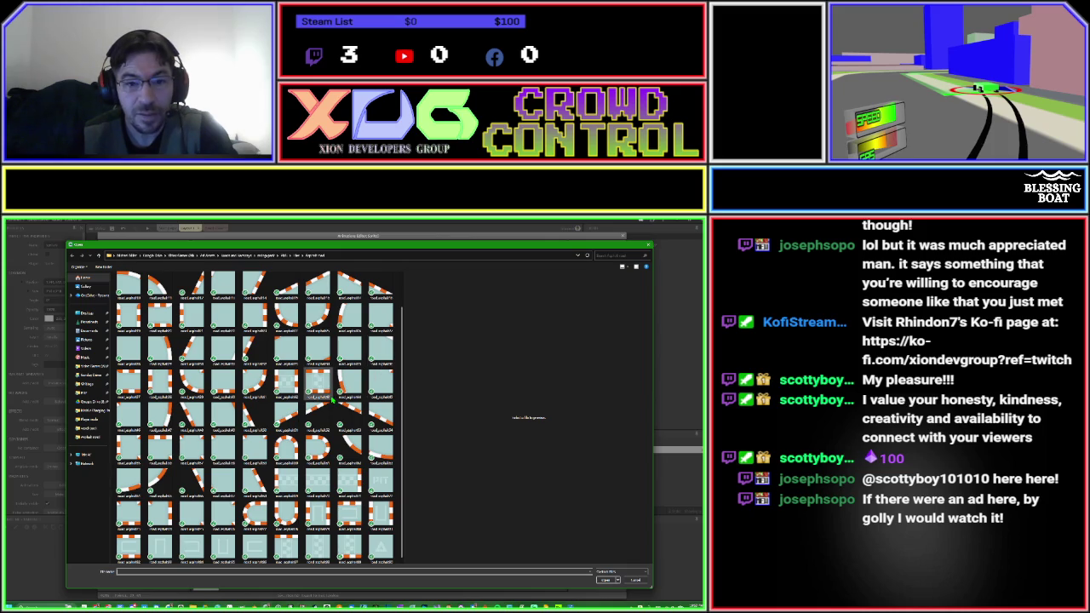
pyautogui.click(353, 349)
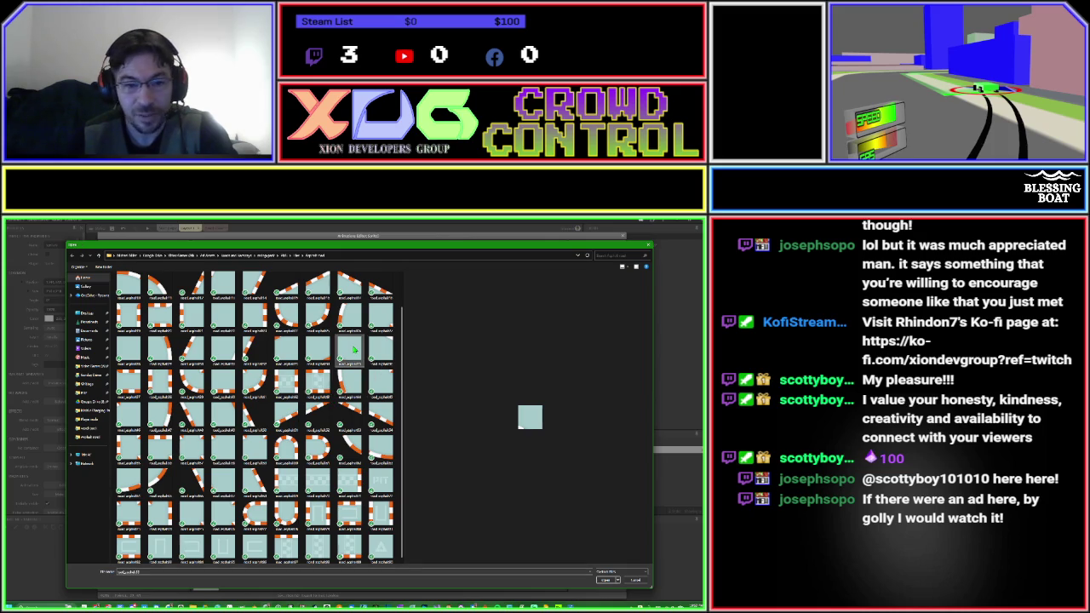
pyautogui.doubleClick(354, 349)
# Fit the square tile into the notch at the upper arm's right end.
pyautogui.press('Escape')
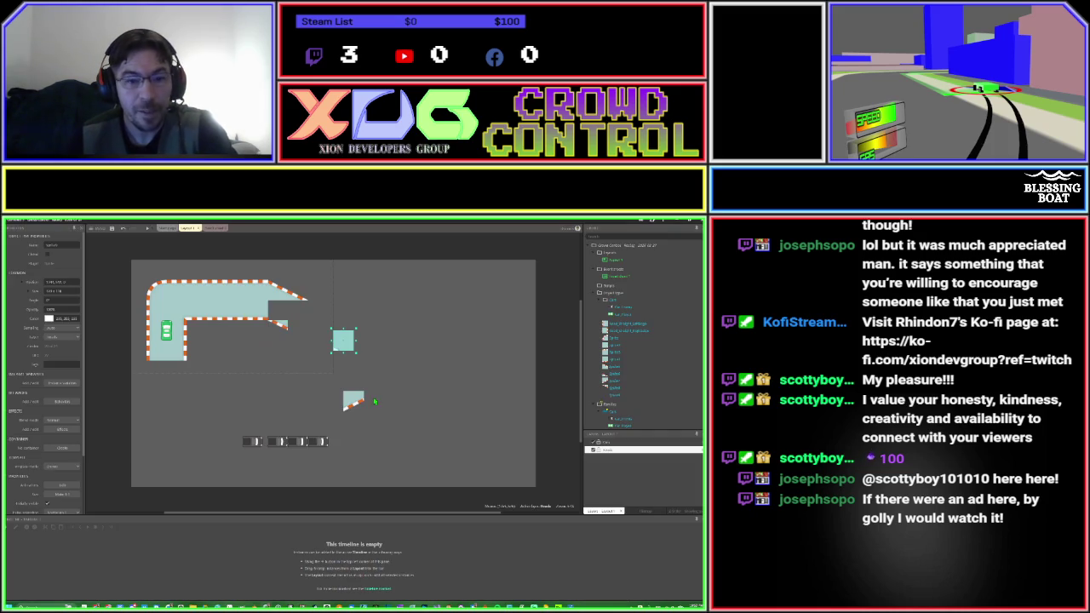
pyautogui.moveTo(348, 347); pyautogui.dragTo(279, 318)
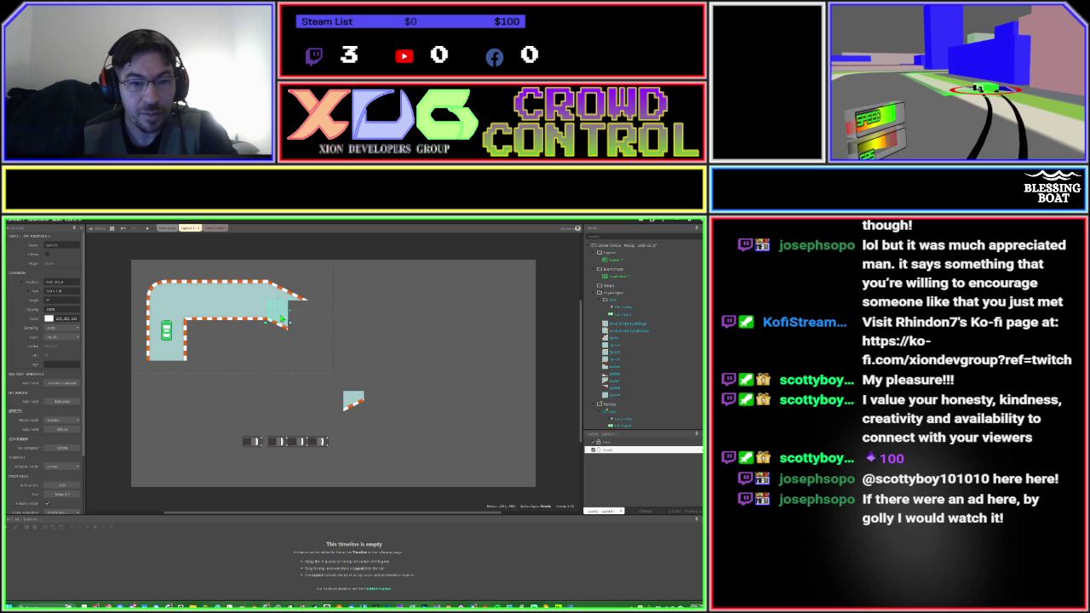
pyautogui.click(332, 330)
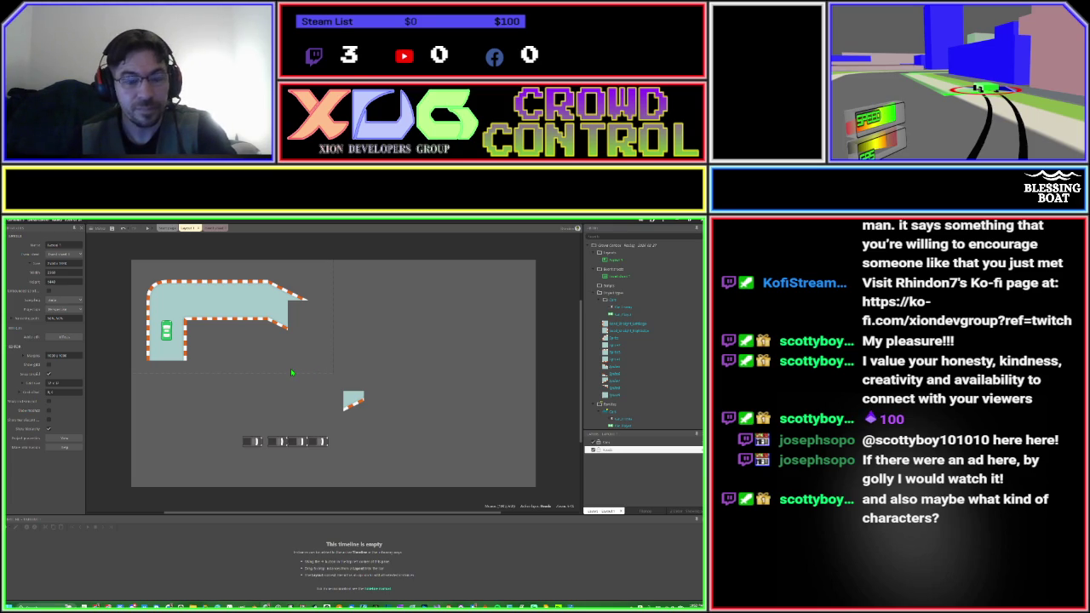
pyautogui.doubleClick(292, 372)
pyautogui.write('sprite')
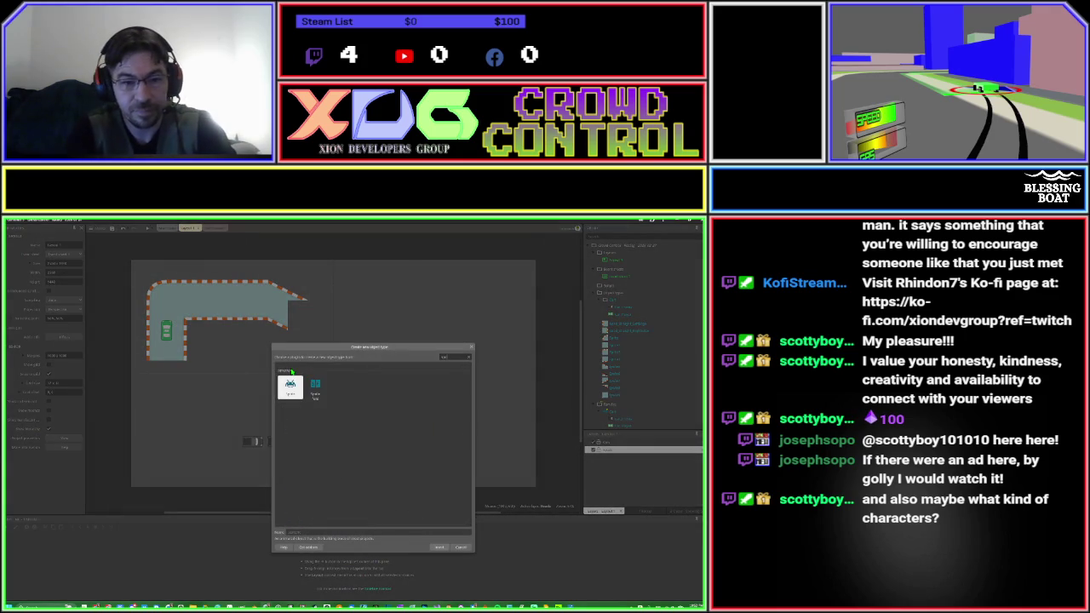
pyautogui.press('Return')
pyautogui.click(292, 370)
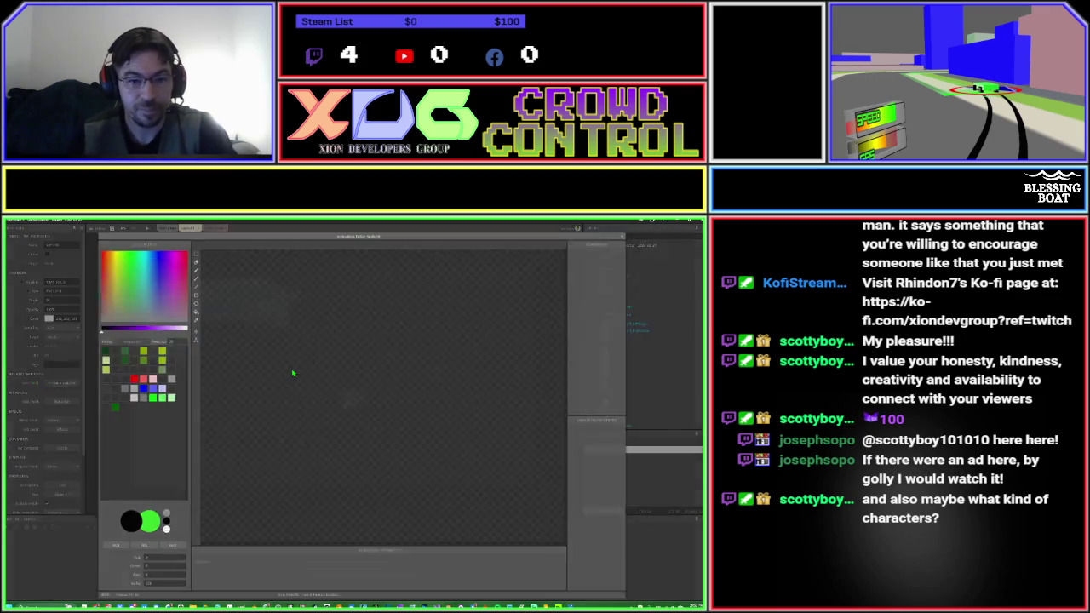
pyautogui.click(203, 245)
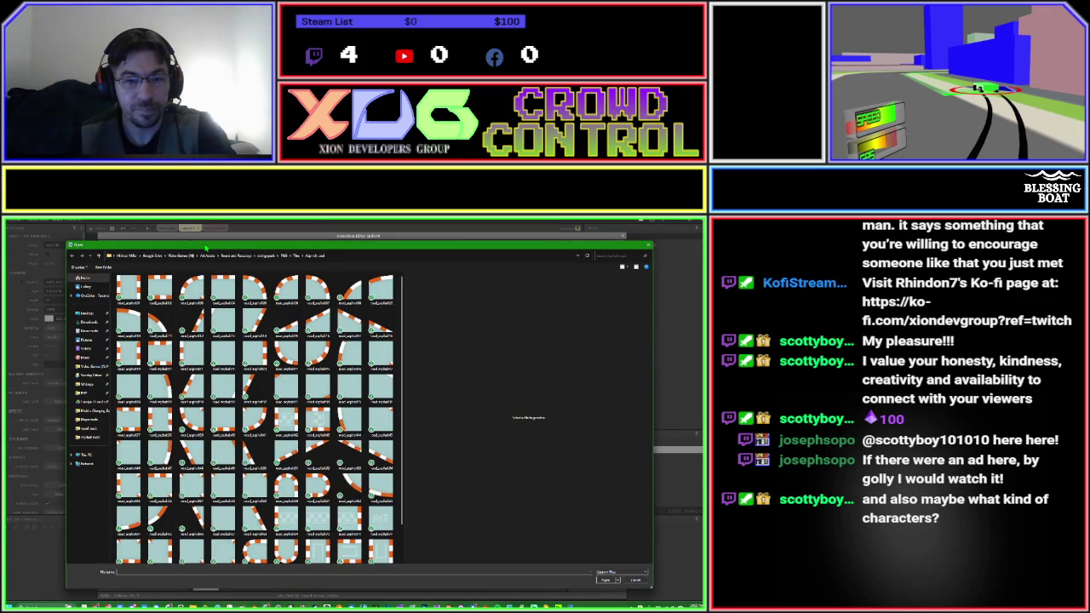
pyautogui.doubleClick(366, 393)
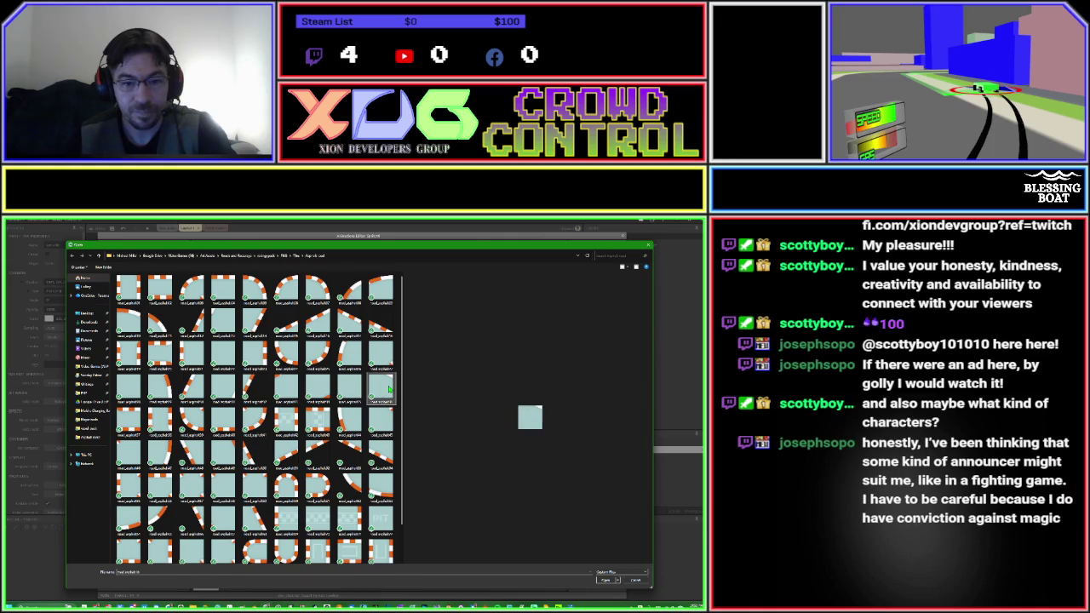
pyautogui.press('Escape')
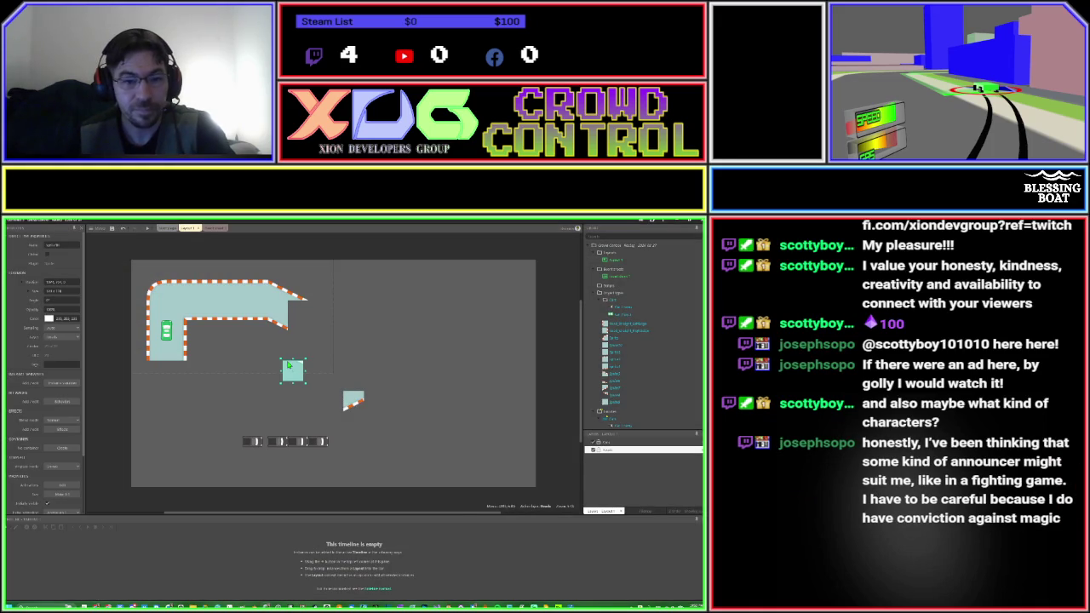
pyautogui.moveTo(289, 373)
pyautogui.mouseDown()
pyautogui.moveTo(310, 319)
pyautogui.moveTo(300, 316)
pyautogui.mouseUp()
pyautogui.click(327, 362)
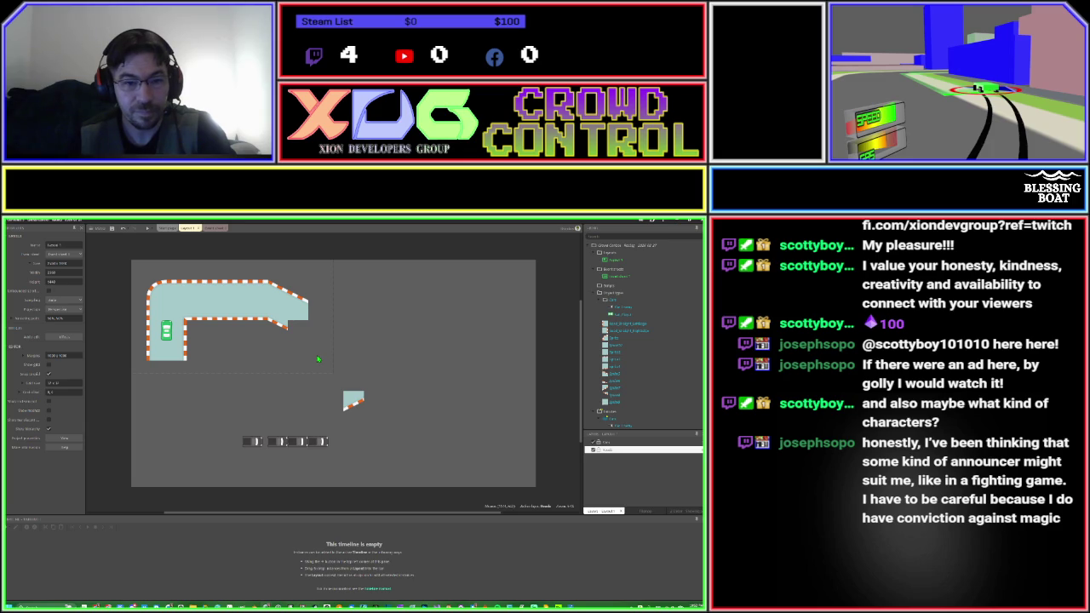
pyautogui.doubleClick(318, 358)
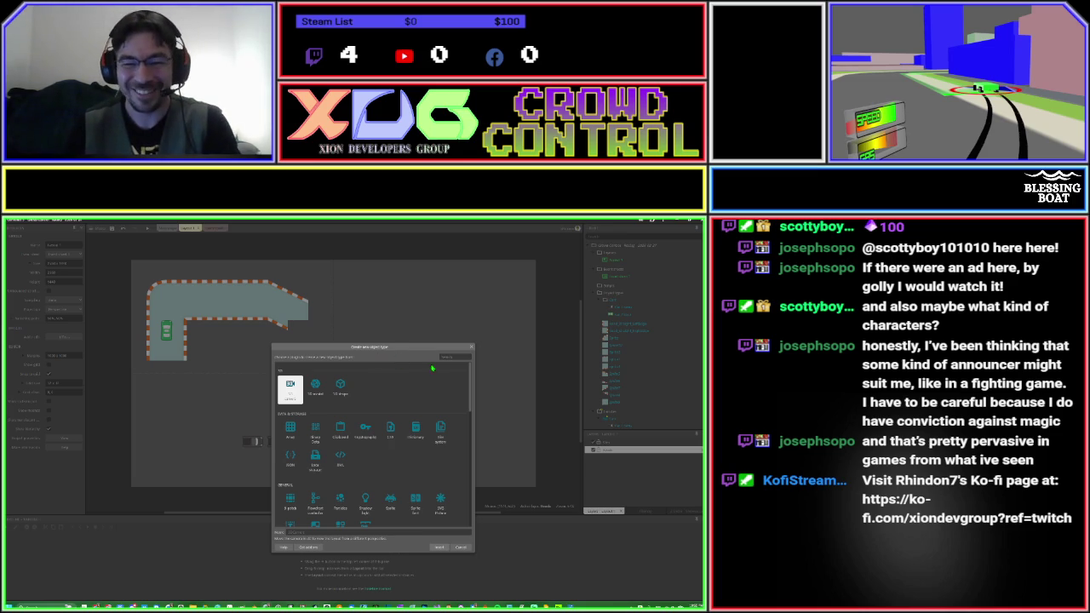
# Create a new Sprite loaded with the curved road tile image.
pyautogui.write('sprite')
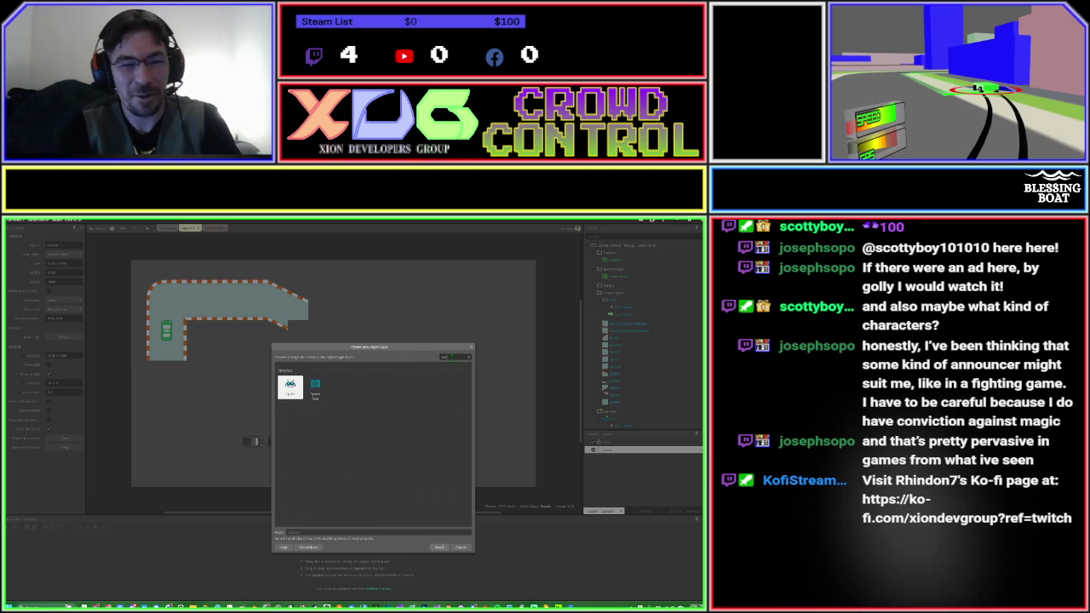
pyautogui.press('Return')
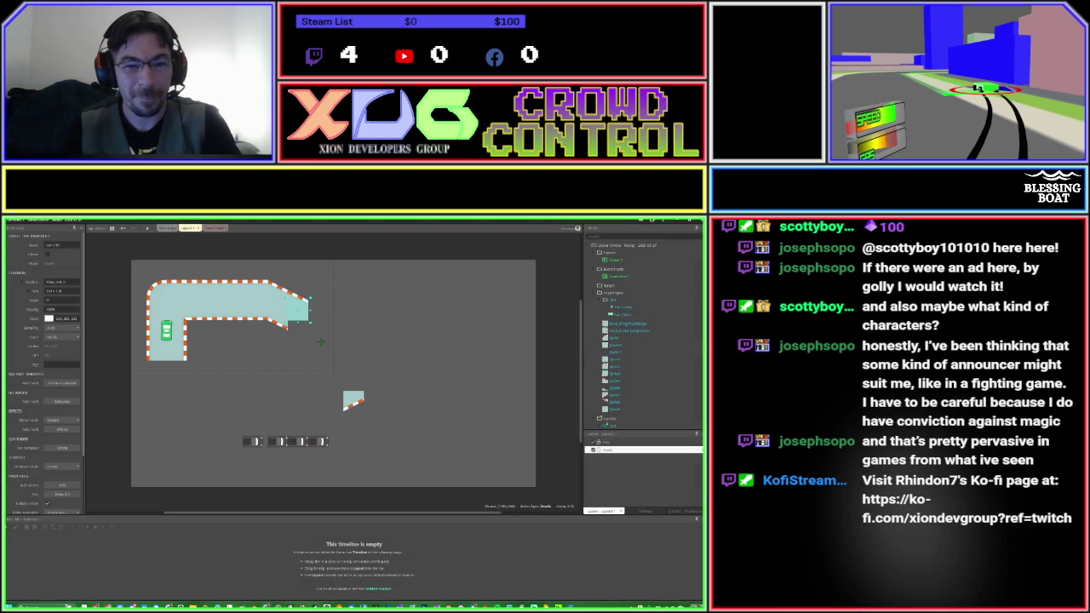
pyautogui.click(321, 344)
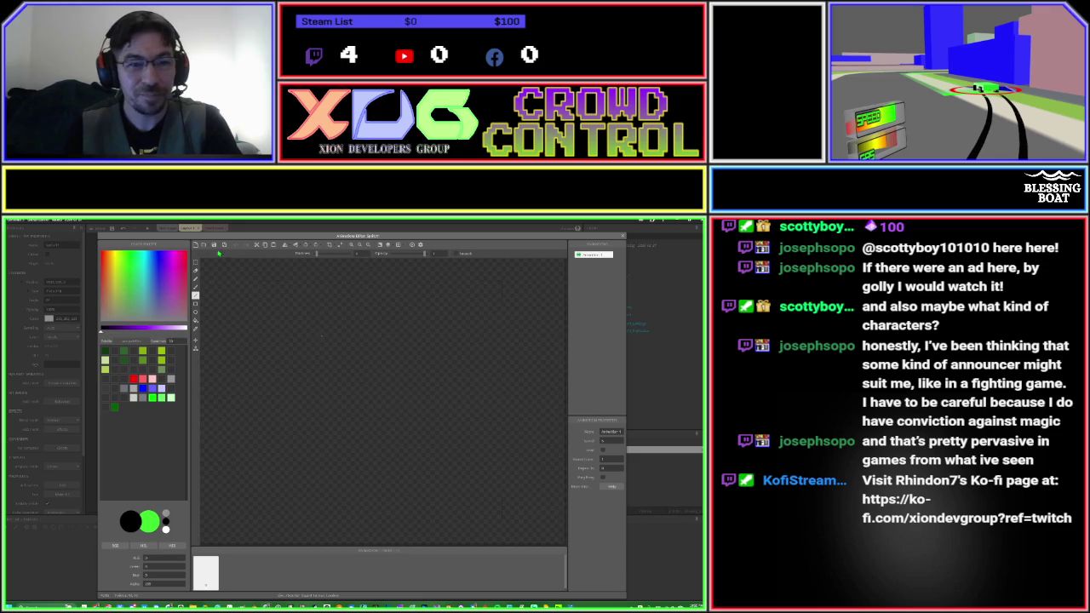
pyautogui.click(204, 246)
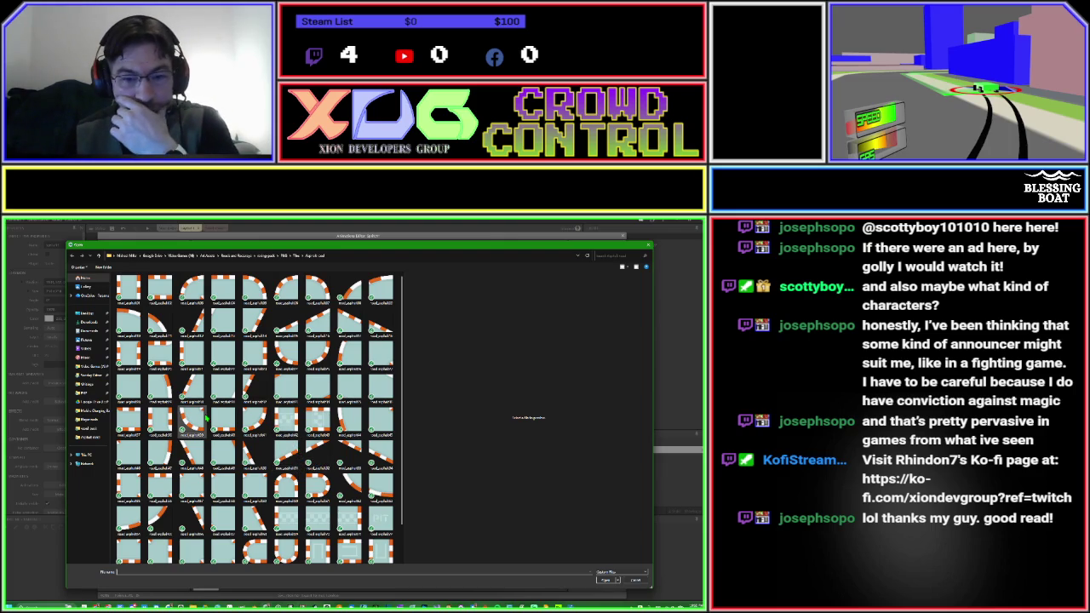
pyautogui.doubleClick(387, 456)
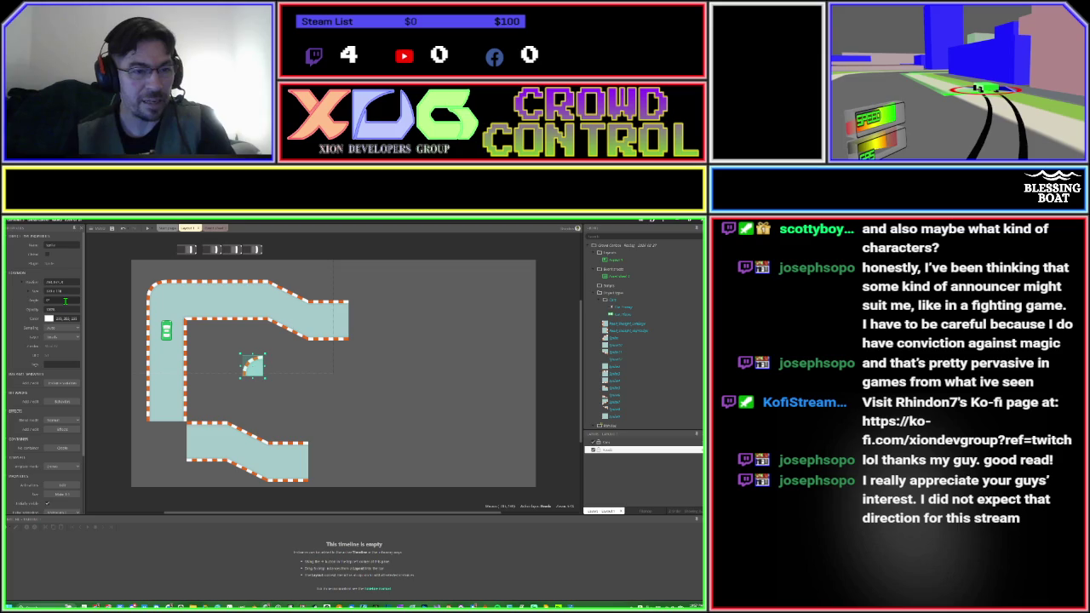
# Set the curved tile's angle to 90 and move it toward the top road's end.
pyautogui.write('90')
pyautogui.press('Tab')
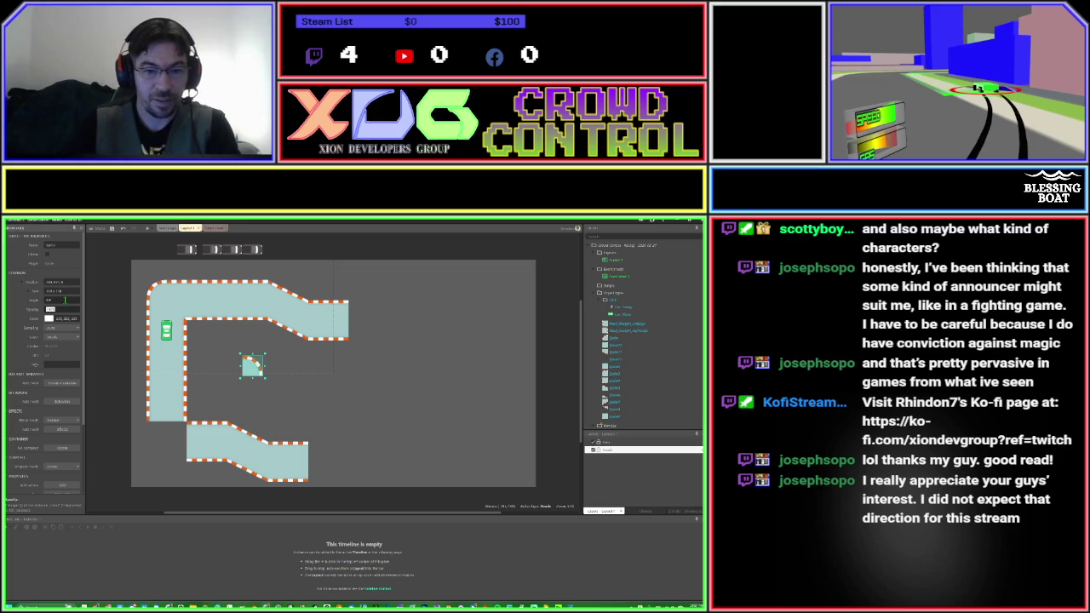
pyautogui.moveTo(260, 365)
pyautogui.mouseDown()
pyautogui.moveTo(309, 353)
pyautogui.moveTo(358, 314)
pyautogui.mouseUp()
# Zoom in and settle the curved tile against the top straight road, then switch to the racing pack folder.
pyautogui.click(388, 306)
pyautogui.scroll(5, 361, 312)
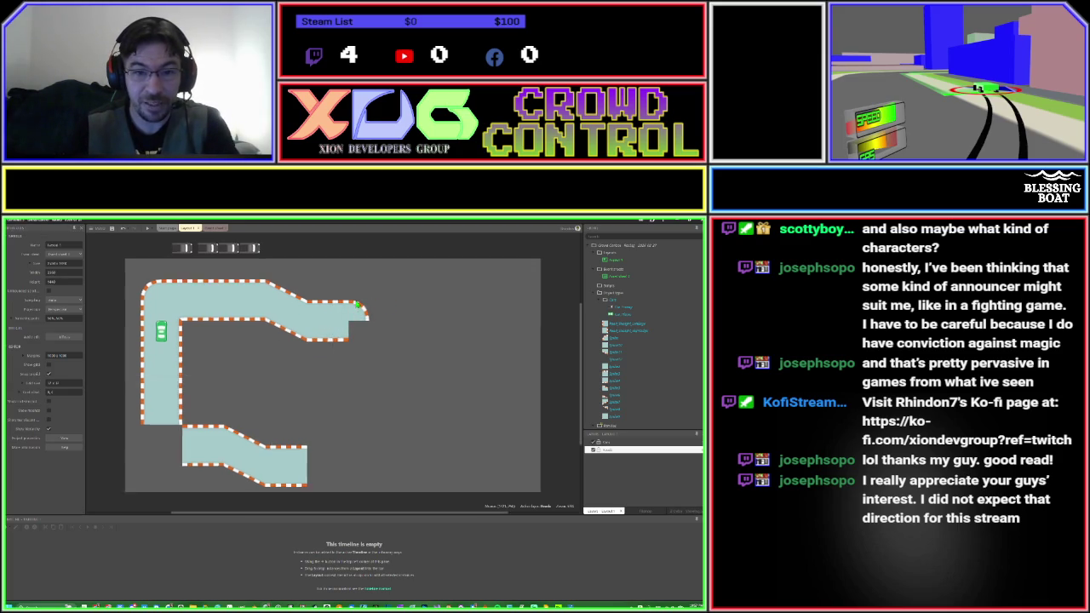
pyautogui.scroll(5, 361, 312)
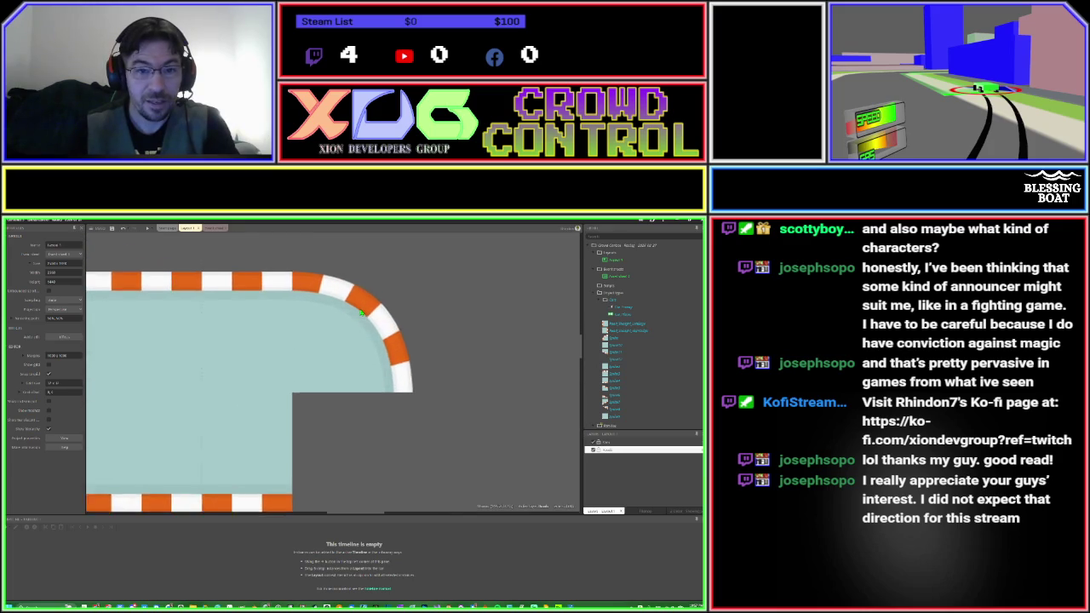
pyautogui.click(310, 338)
pyautogui.moveTo(322, 338); pyautogui.dragTo(322, 338)
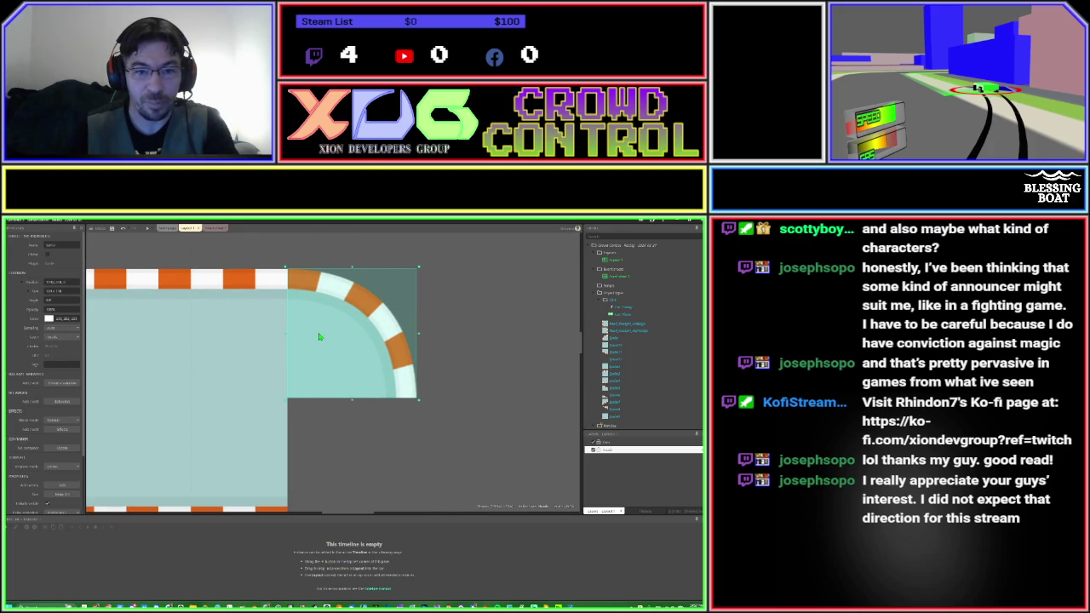
pyautogui.click(450, 349)
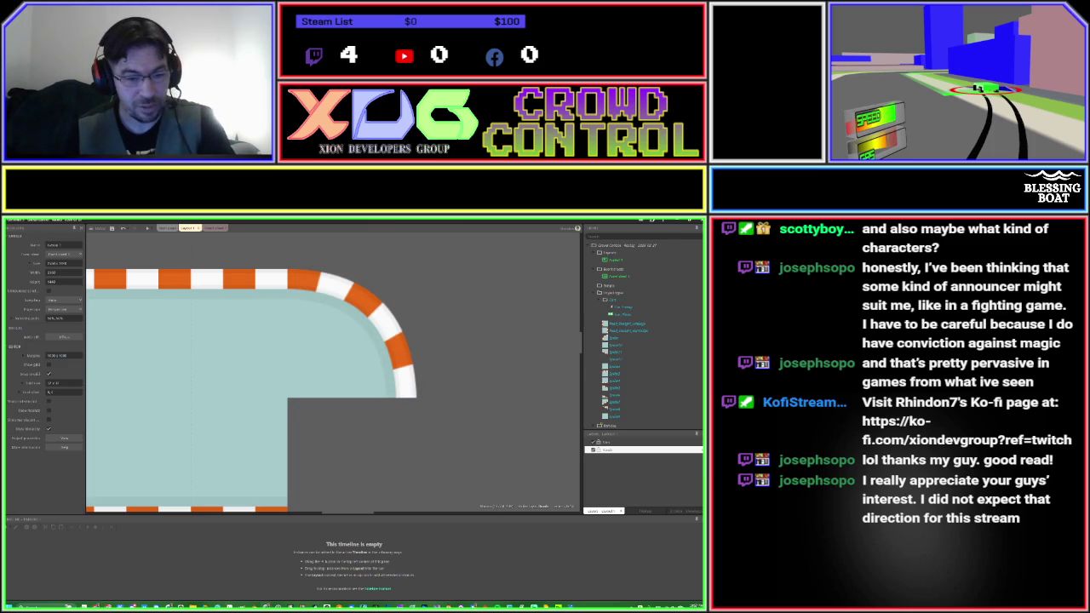
pyautogui.hotkey('alt', 'Tab')
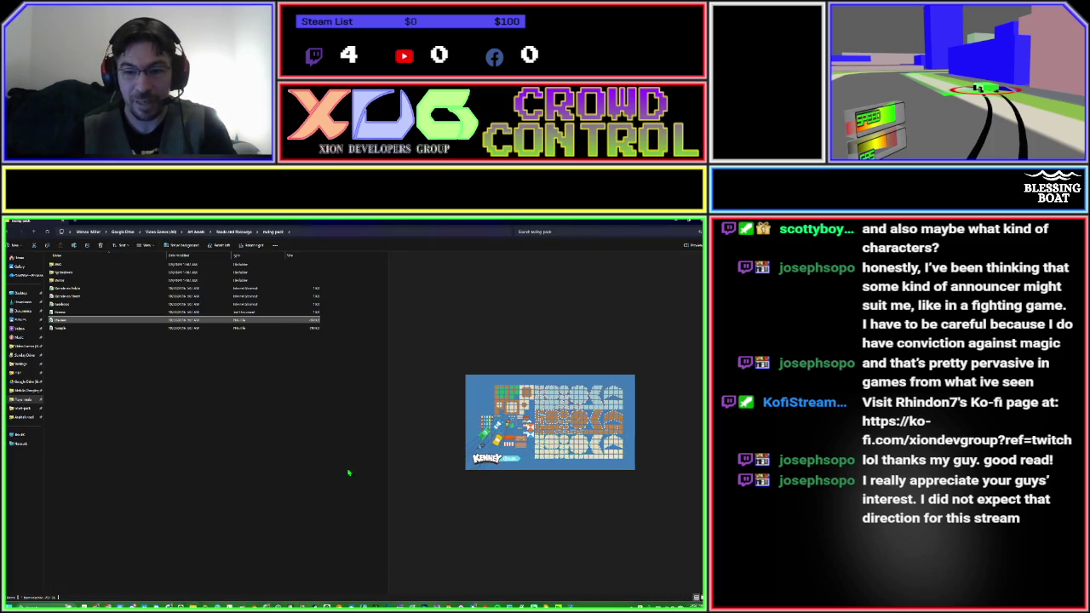
pyautogui.doubleClick(96, 320)
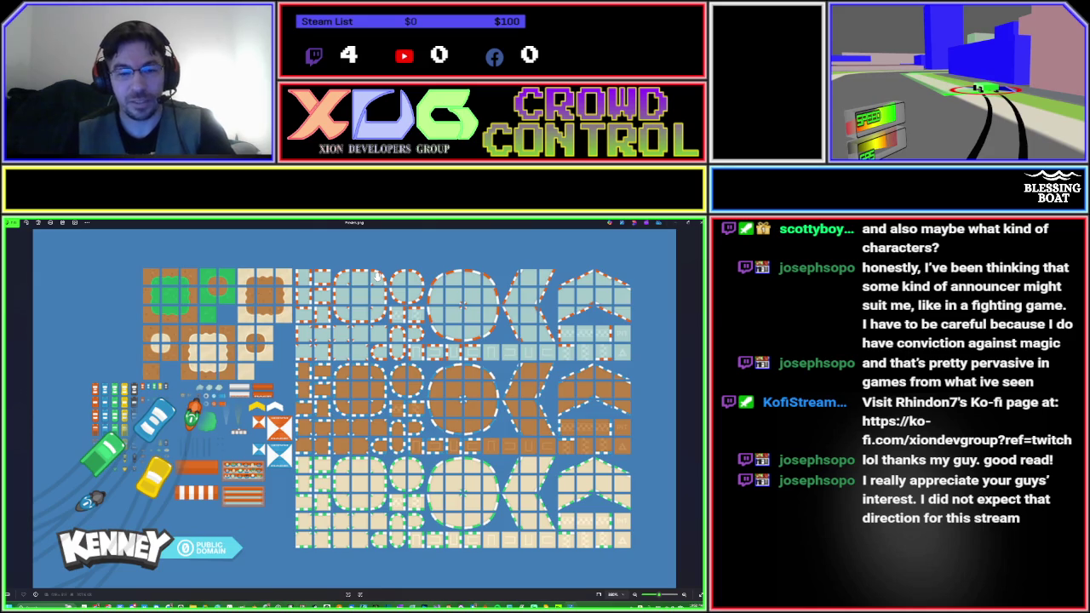
pyautogui.scroll(-3, 378, 277)
pyautogui.hotkey('alt', 'F4')
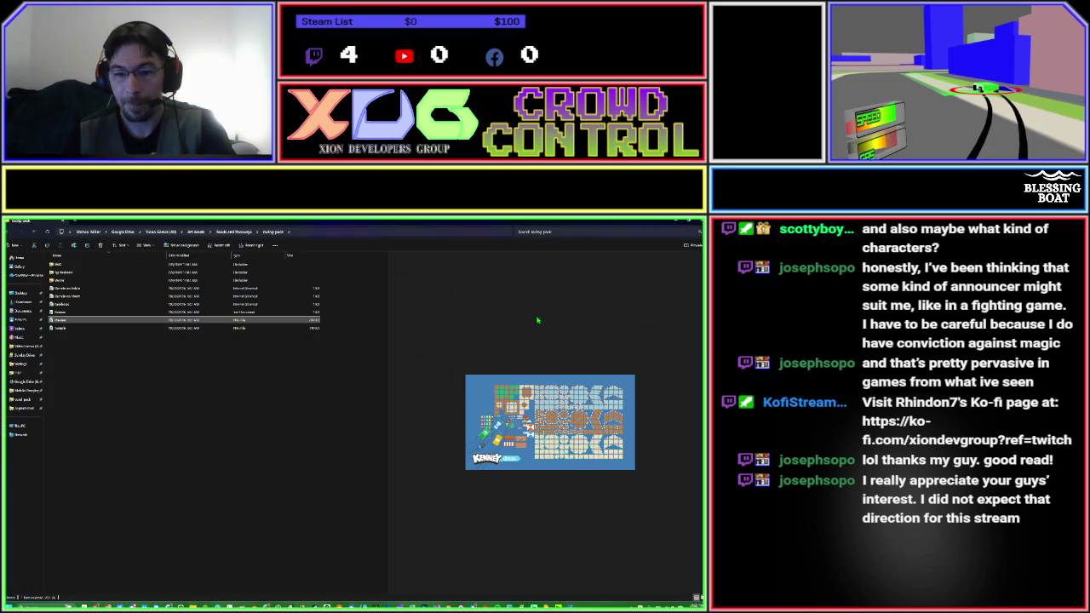
# Join the corner tile to the straight road's end, rotate it a quarter turn, then delete it.
pyautogui.click(673, 224)
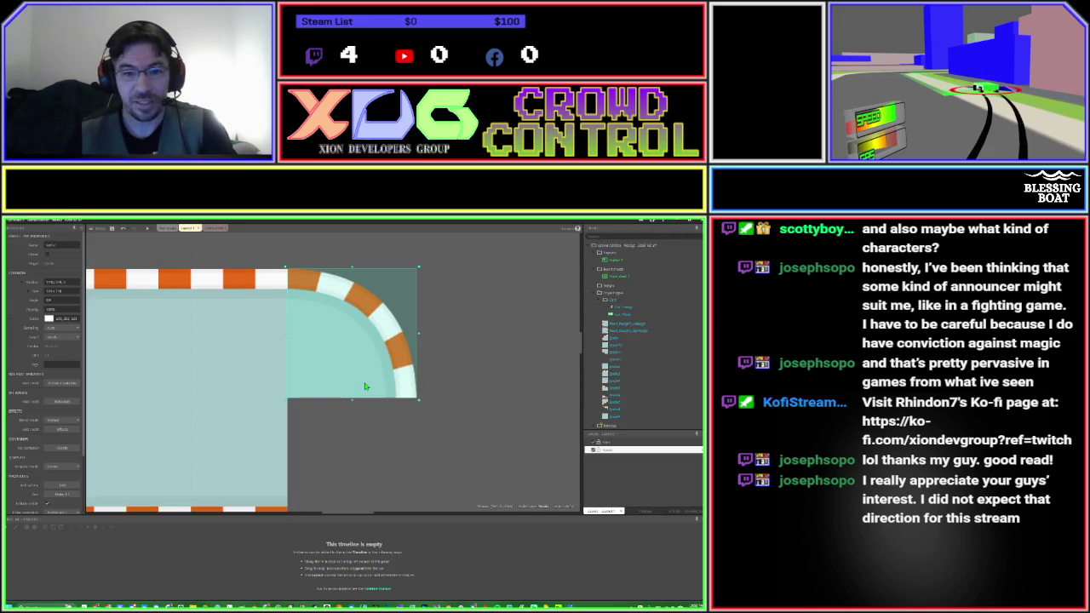
pyautogui.click(449, 397)
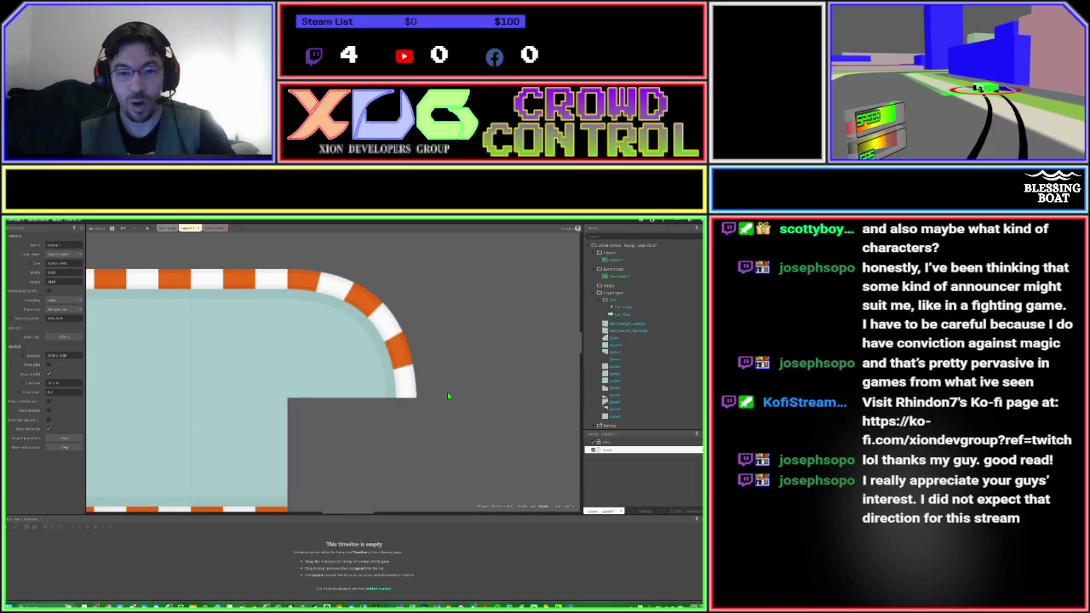
pyautogui.scroll(-4, 449, 396)
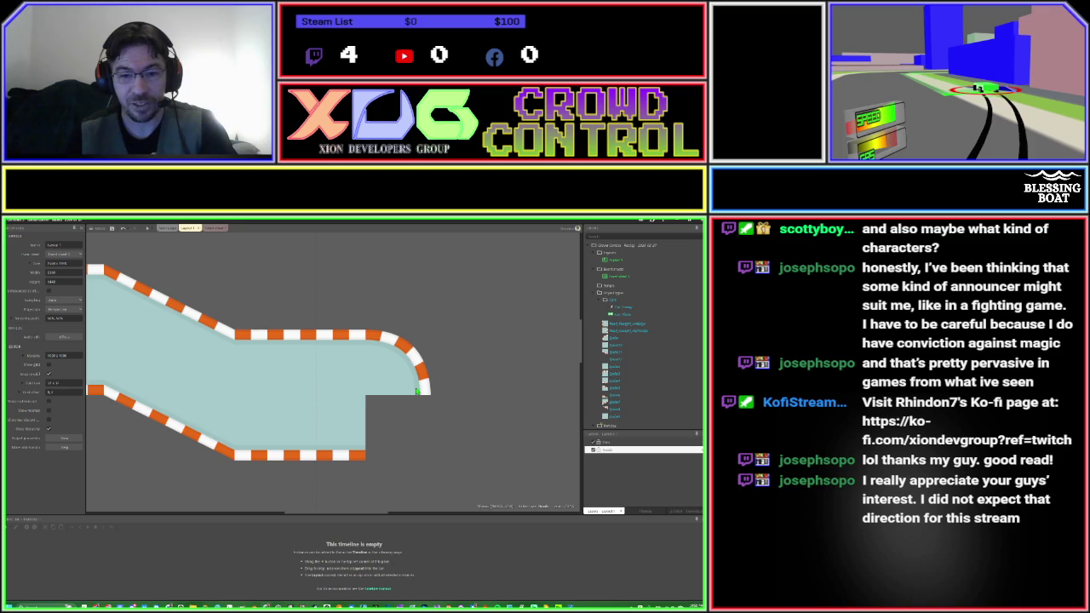
pyautogui.click(405, 377)
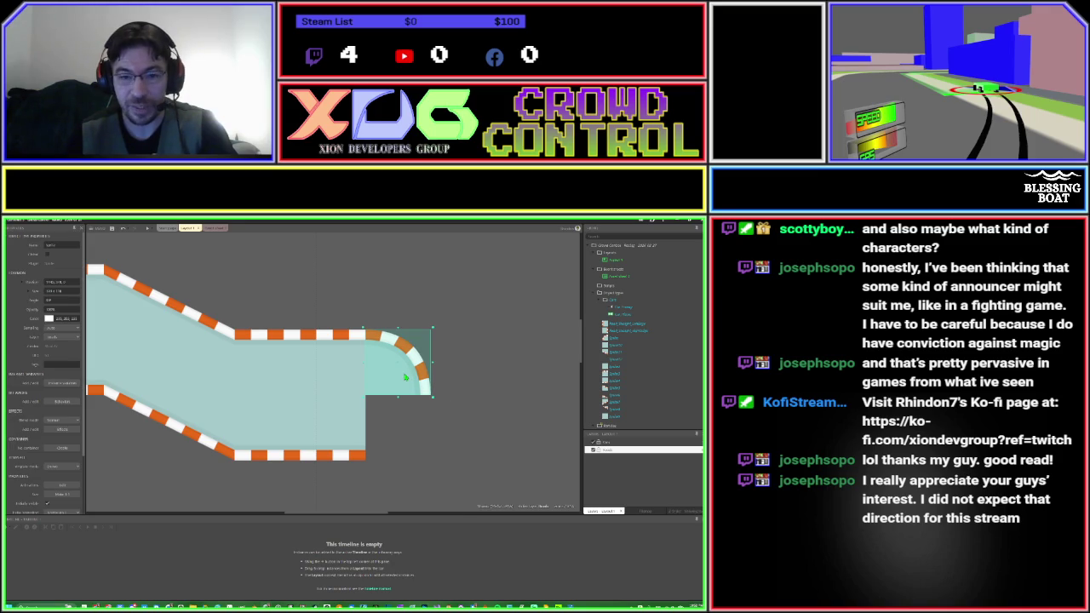
pyautogui.moveTo(401, 370); pyautogui.dragTo(465, 371)
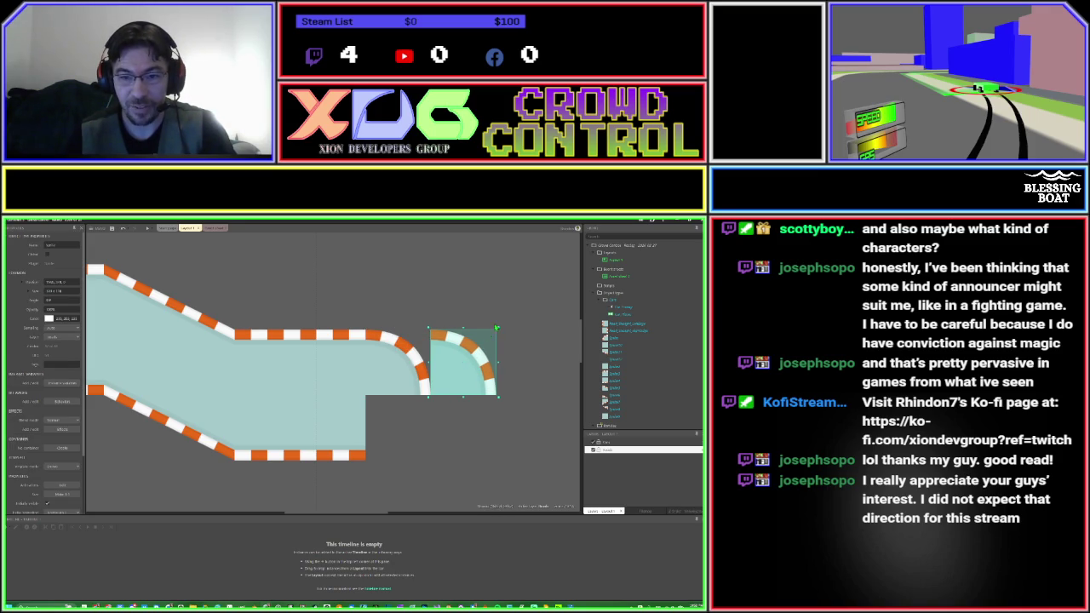
pyautogui.moveTo(497, 327)
pyautogui.mouseDown()
pyautogui.moveTo(511, 356)
pyautogui.moveTo(501, 399)
pyautogui.moveTo(430, 400)
pyautogui.moveTo(414, 437)
pyautogui.mouseUp()
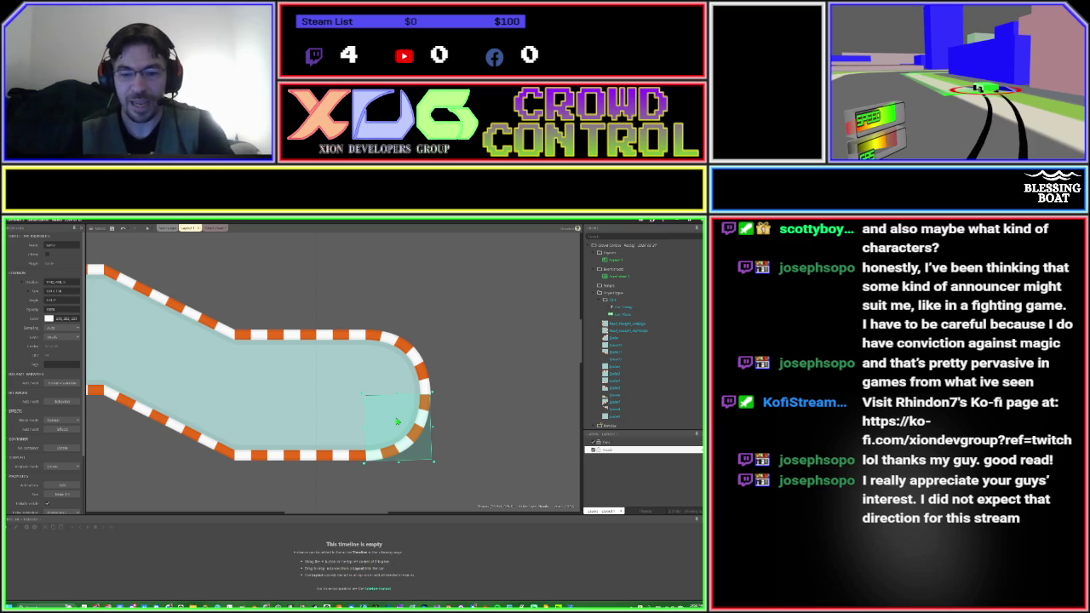
pyautogui.press('Delete')
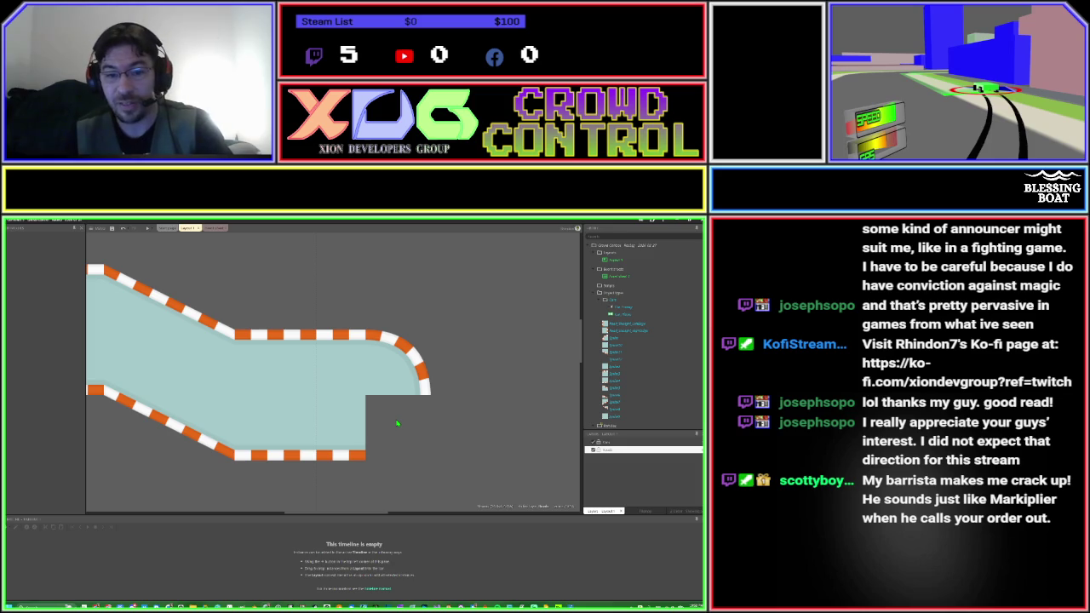
# Check the curved corner and neighbouring straight pieces, then zoom out and pan to see more track.
pyautogui.click(391, 370)
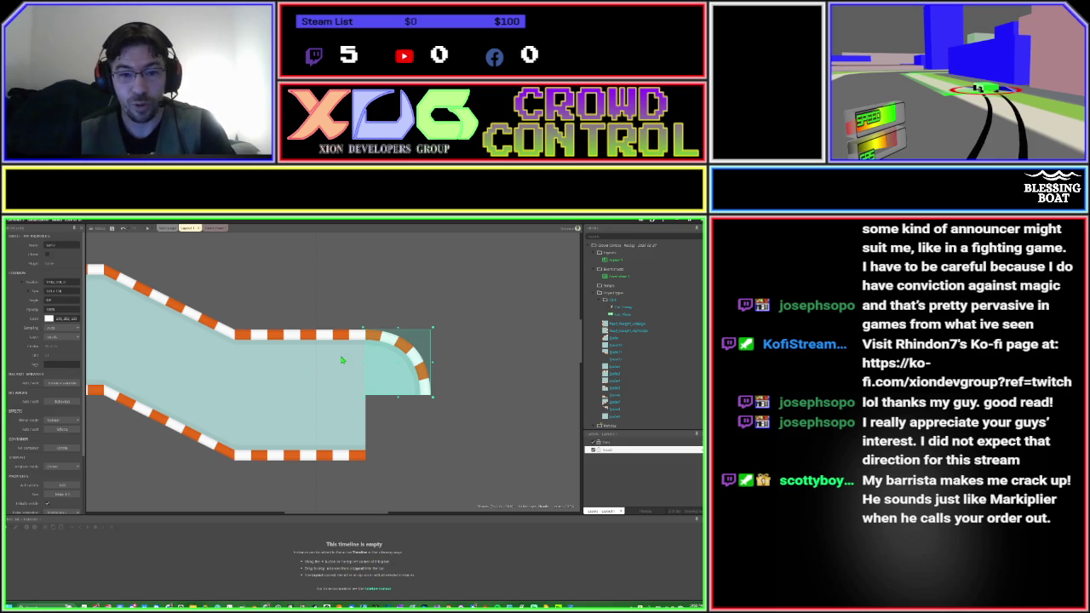
pyautogui.click(310, 360)
pyautogui.click(288, 361)
pyautogui.click(403, 372)
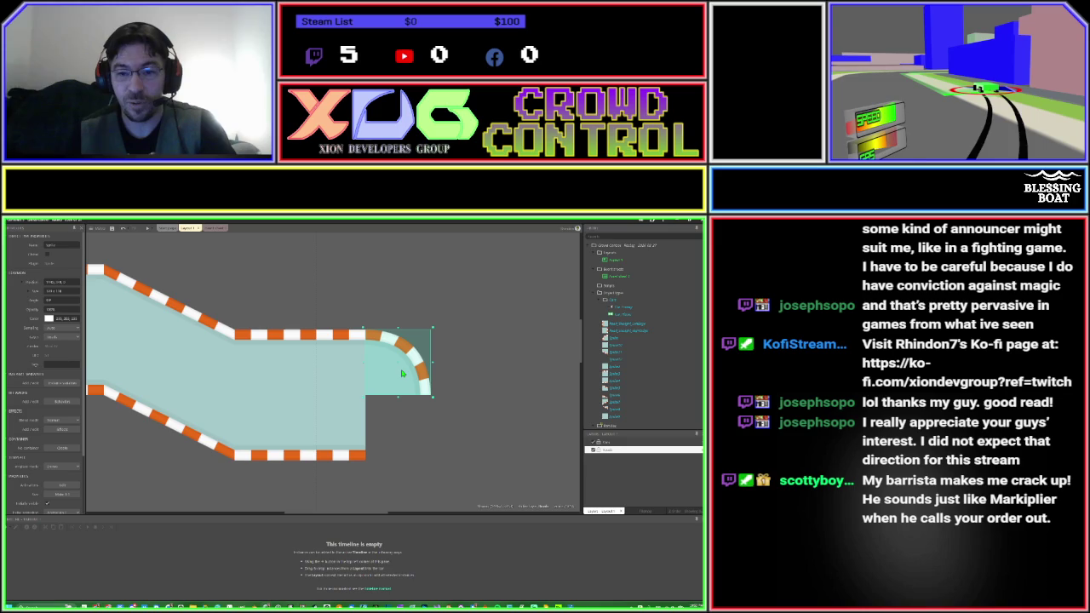
pyautogui.click(464, 368)
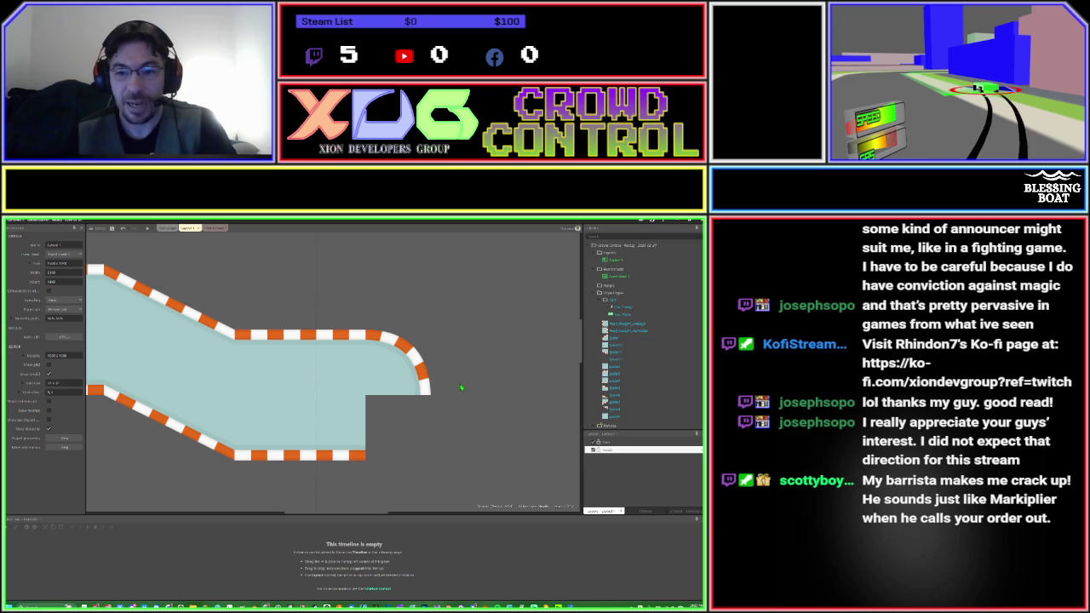
pyautogui.scroll(-3, 455, 387)
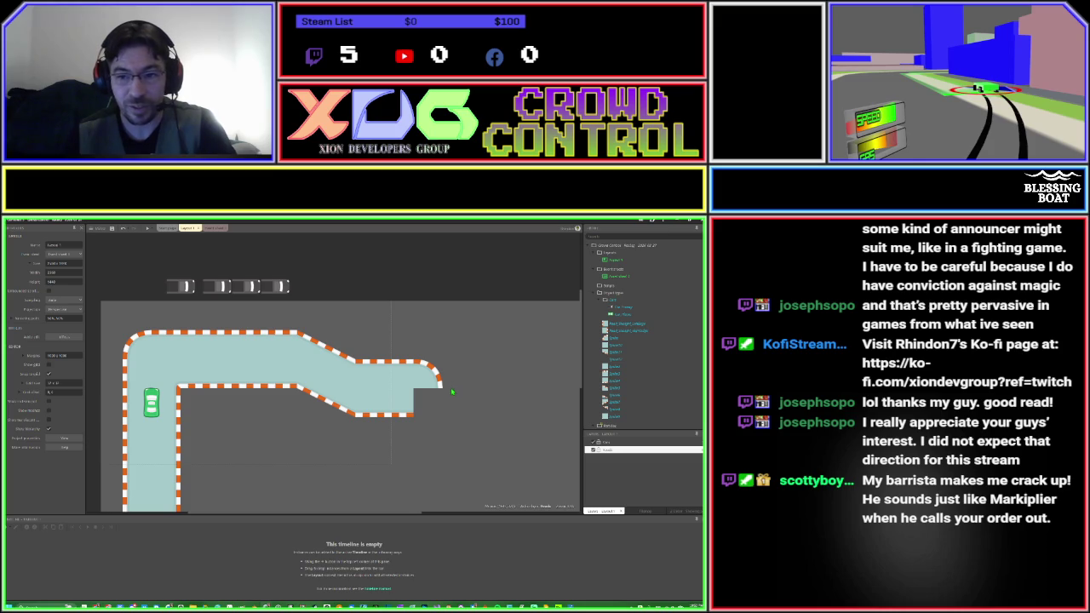
pyautogui.click(607, 332)
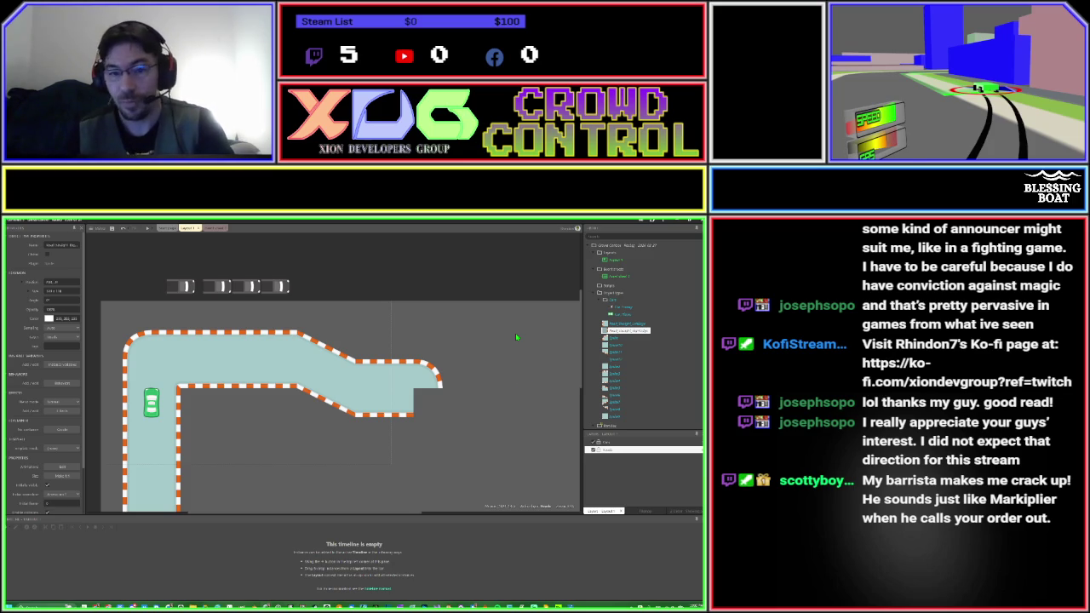
pyautogui.moveTo(498, 394); pyautogui.dragTo(527, 349)
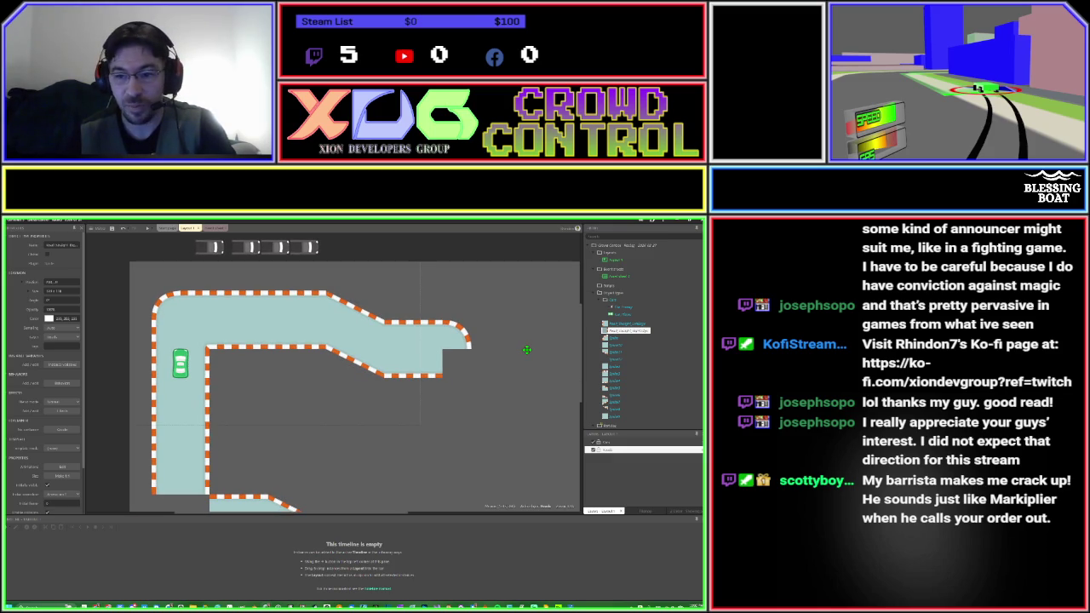